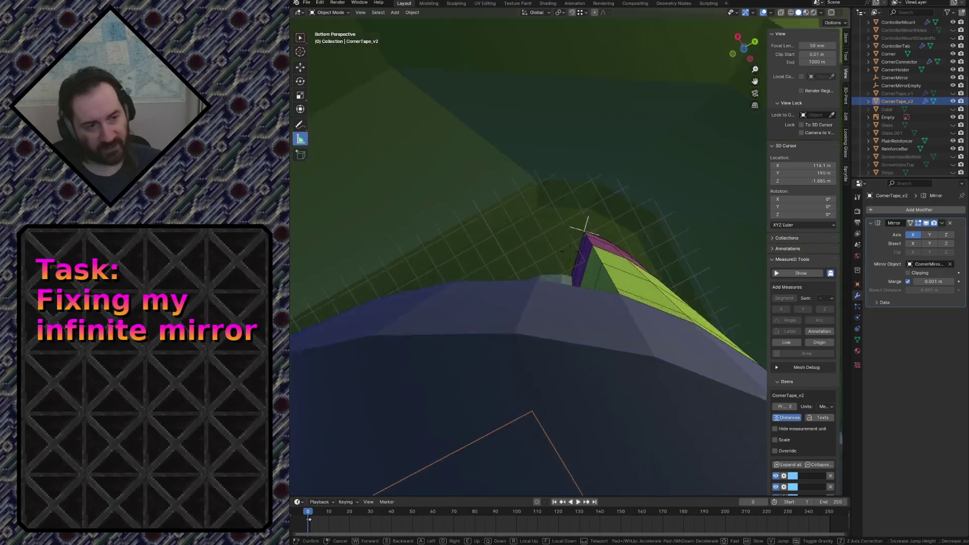
# Walk-navigate around CornerTape_v2, viewing the yellow block, green parts and purple box from several angles.
pyautogui.press('s')
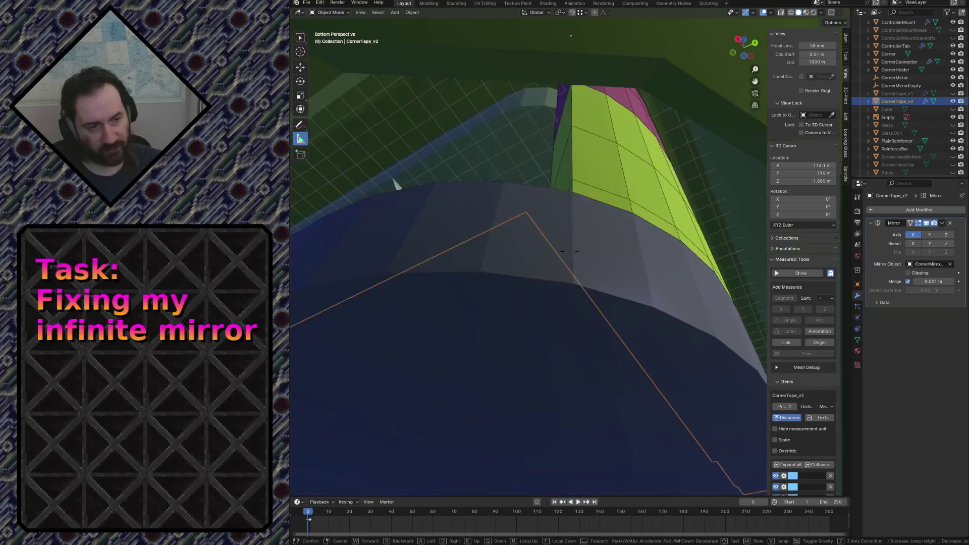
pyautogui.press('d')
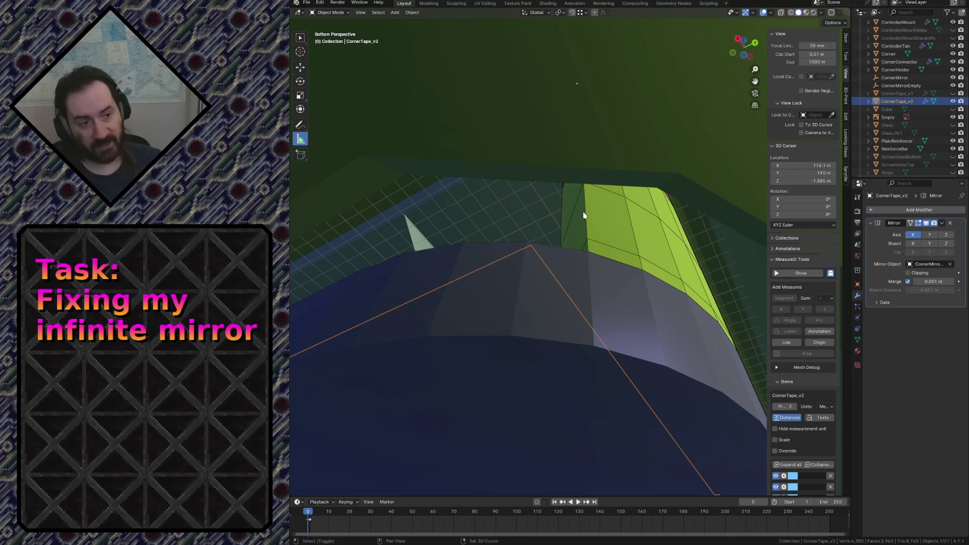
pyautogui.hotkey('shift', '`')
pyautogui.press('s')
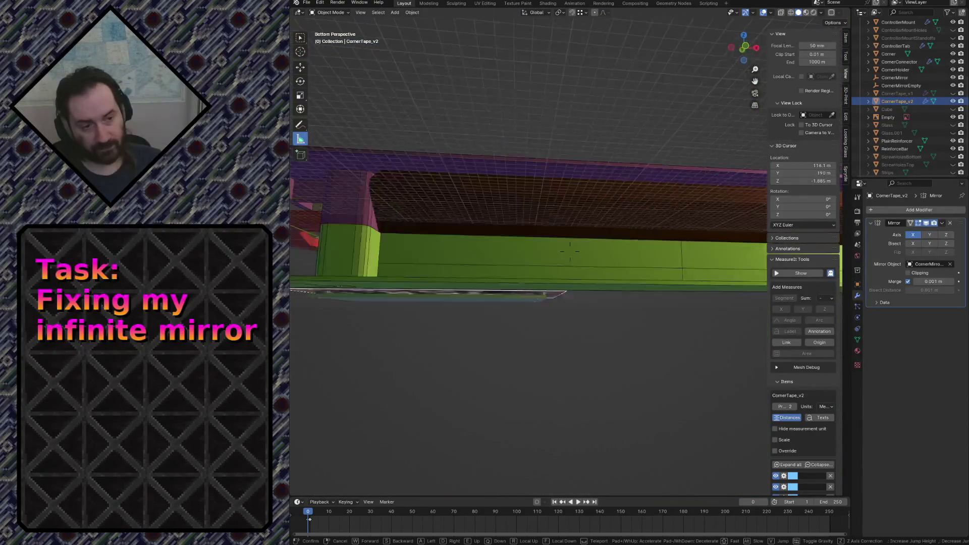
pyautogui.click(584, 216)
pyautogui.hotkey('shift', '`')
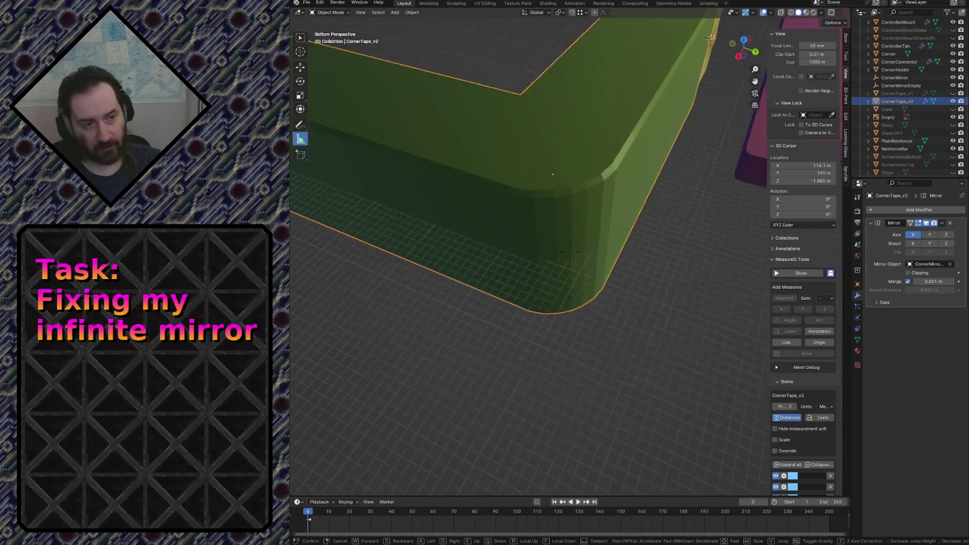
pyautogui.press('s')
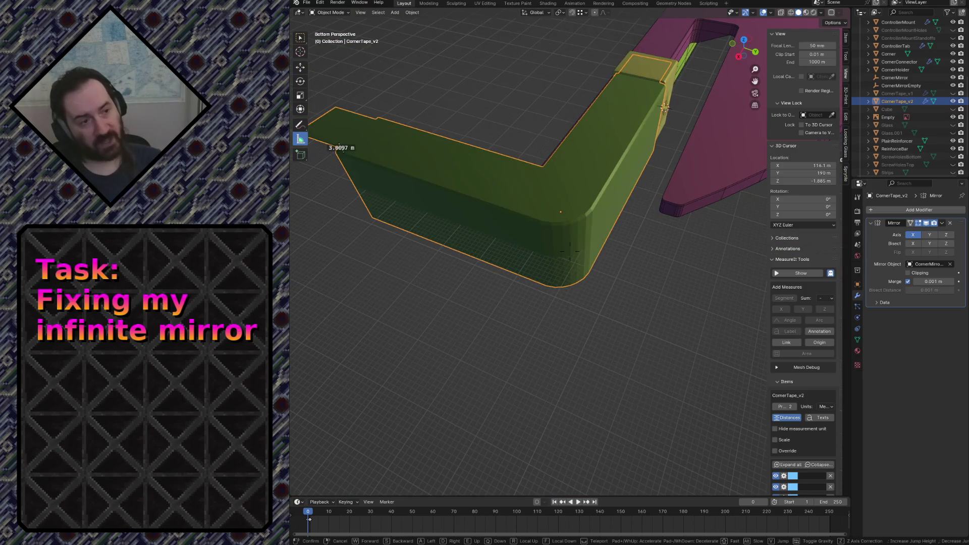
pyautogui.press('w')
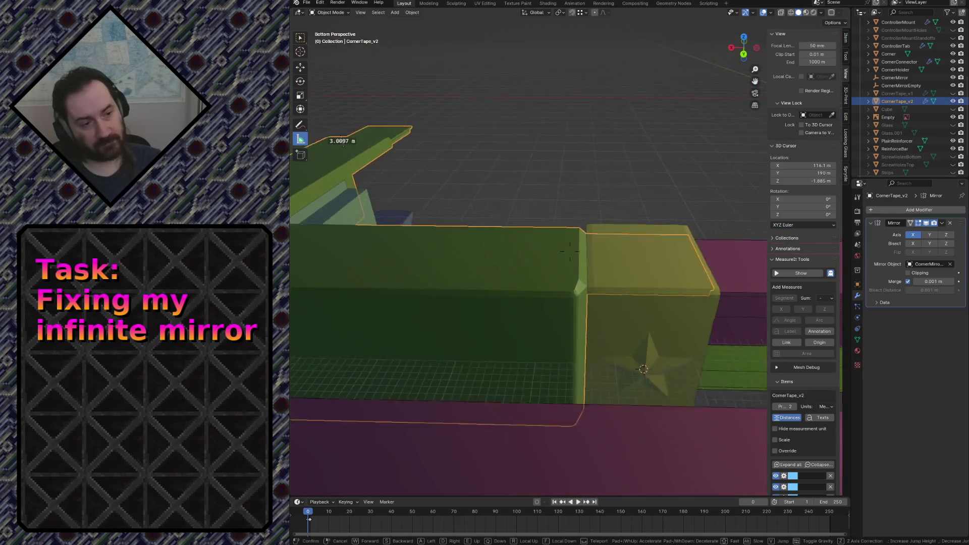
pyautogui.press('s')
pyautogui.press('w')
pyautogui.press('s')
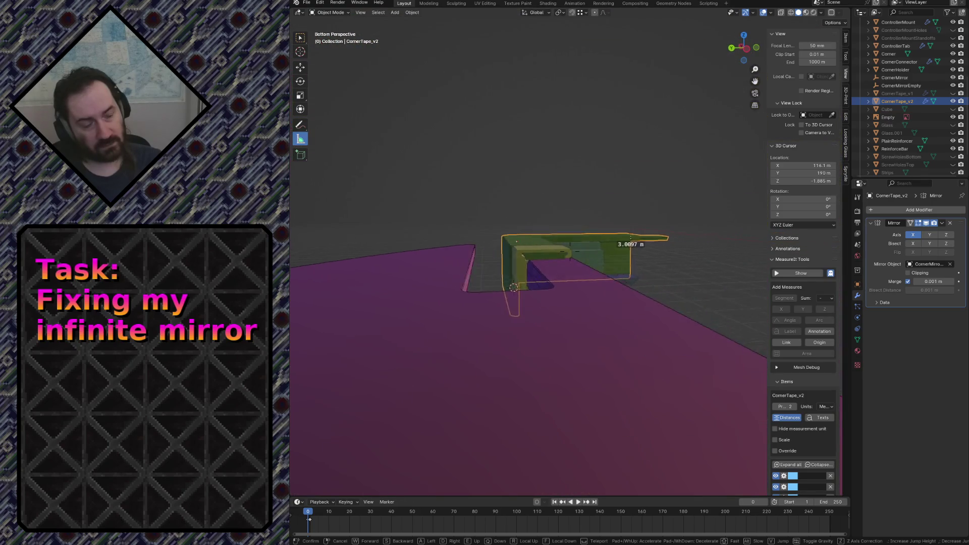
pyautogui.press('w')
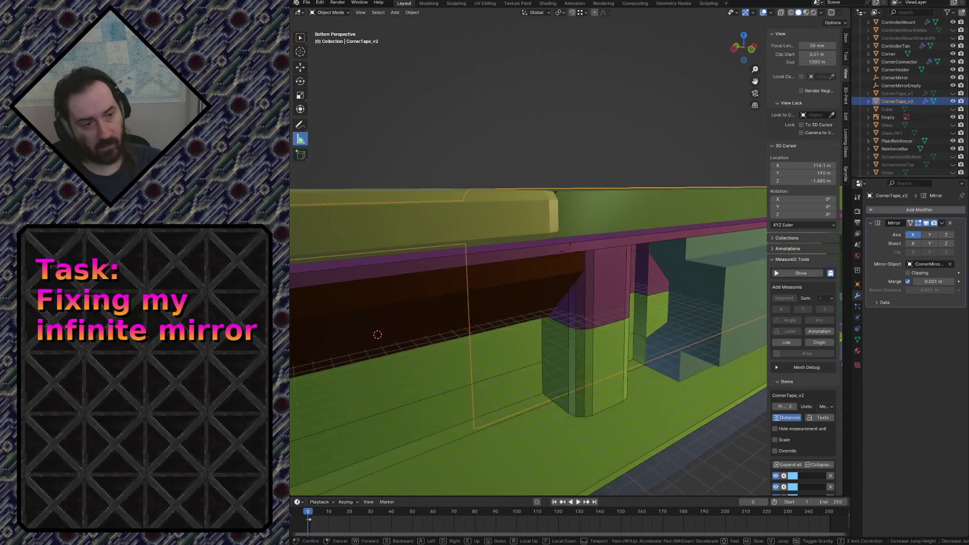
pyautogui.press('s')
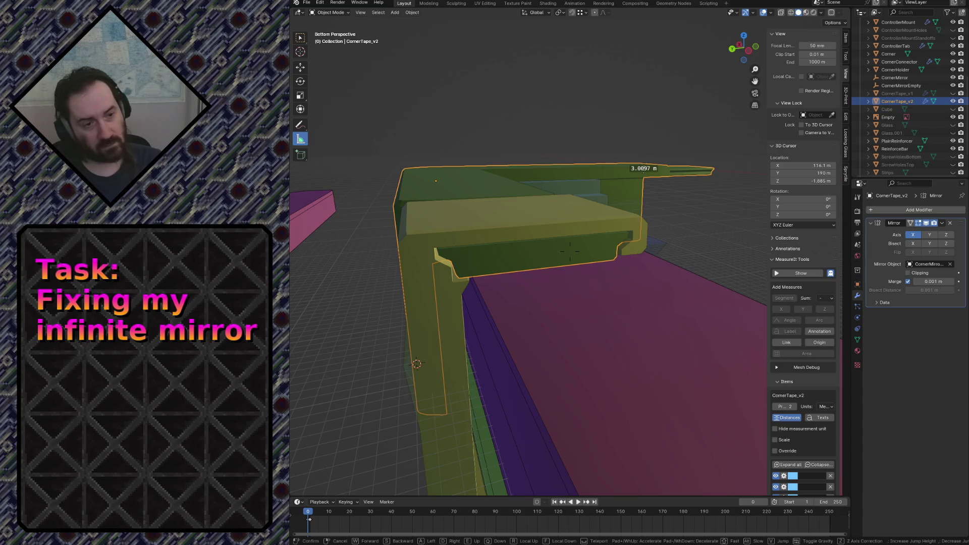
pyautogui.press('s')
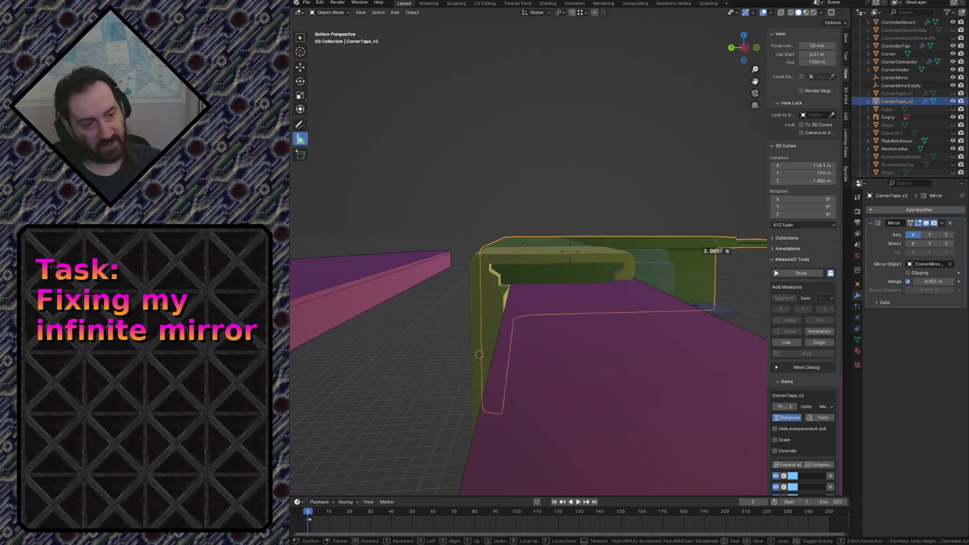
pyautogui.press('w')
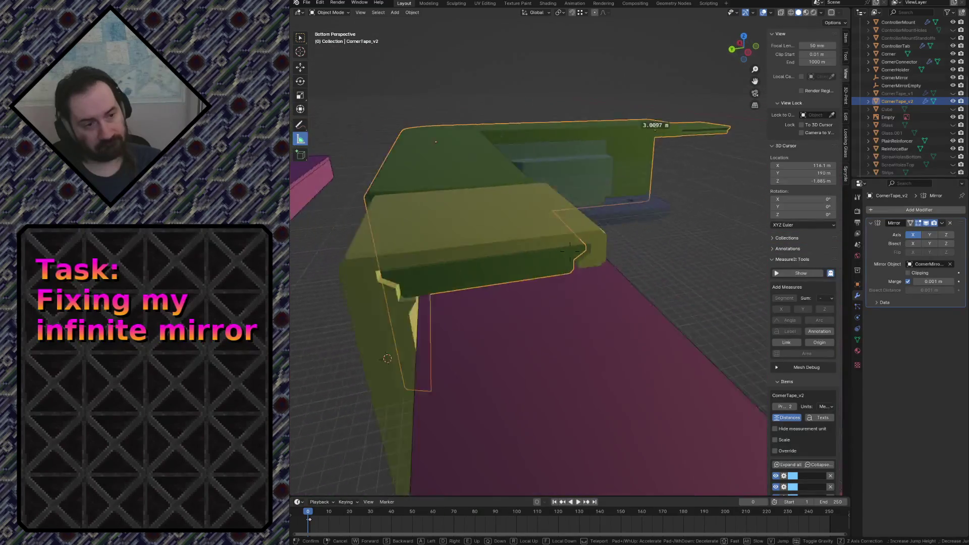
pyautogui.press('s')
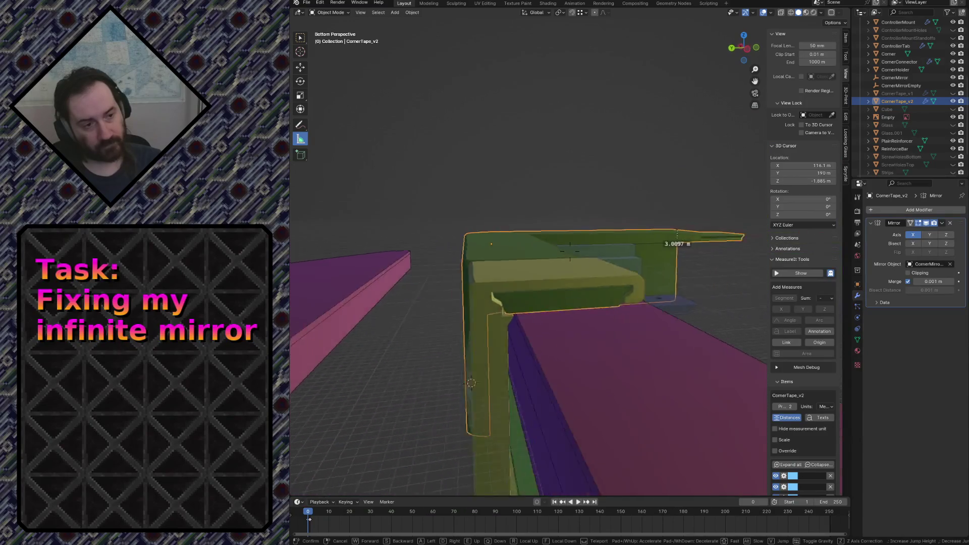
pyautogui.press('q')
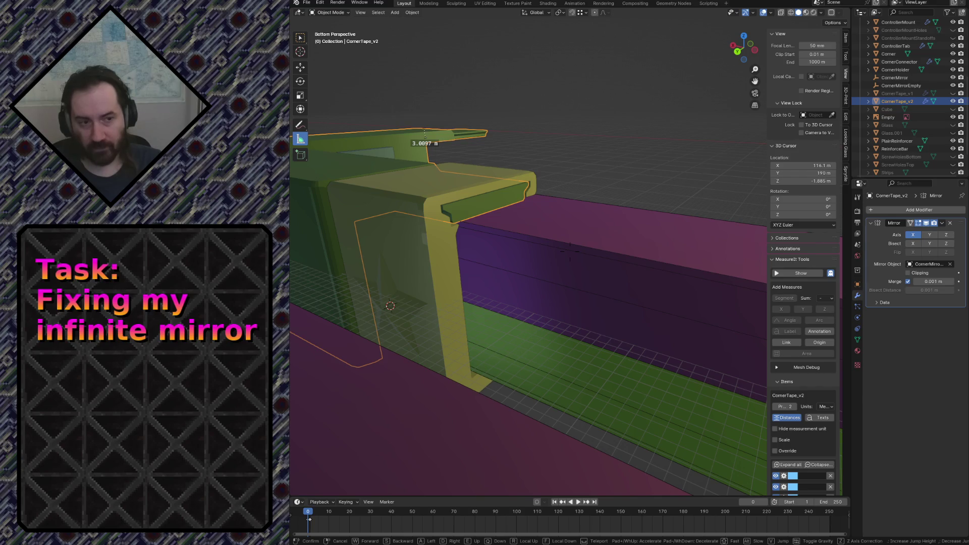
pyautogui.press('w')
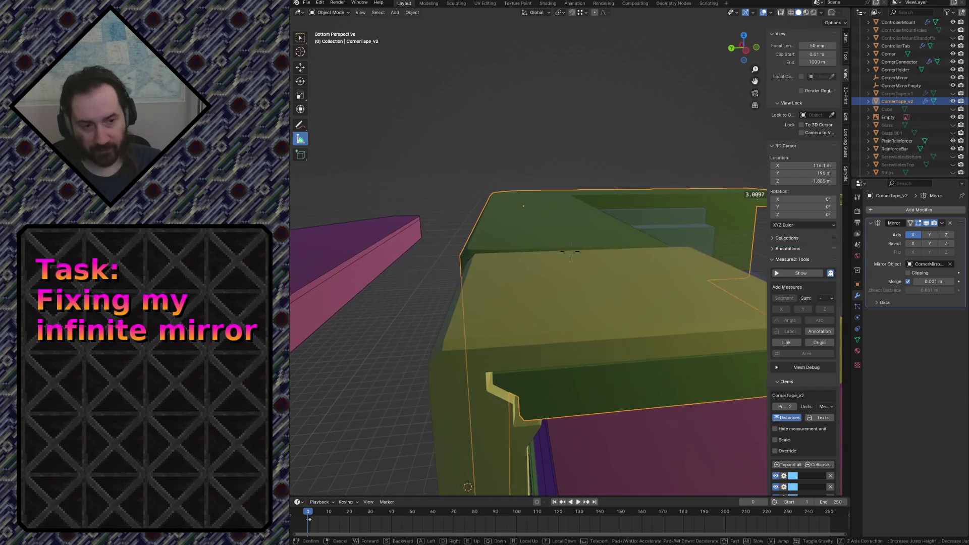
pyautogui.press('w')
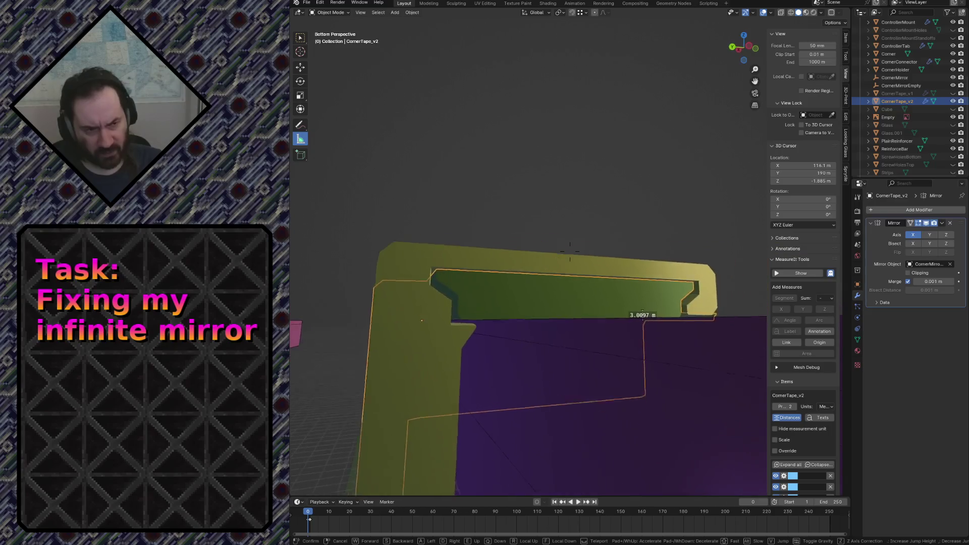
pyautogui.press('s')
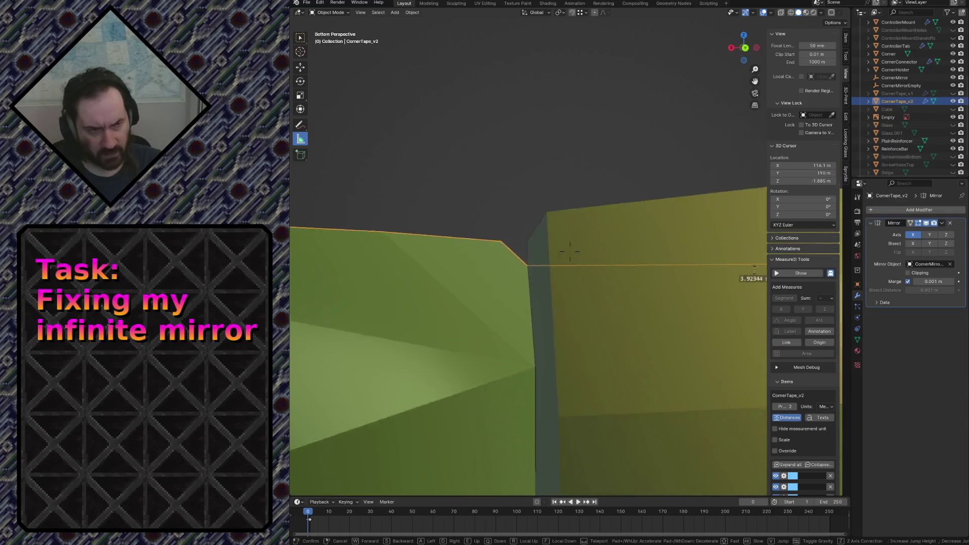
pyautogui.press('s')
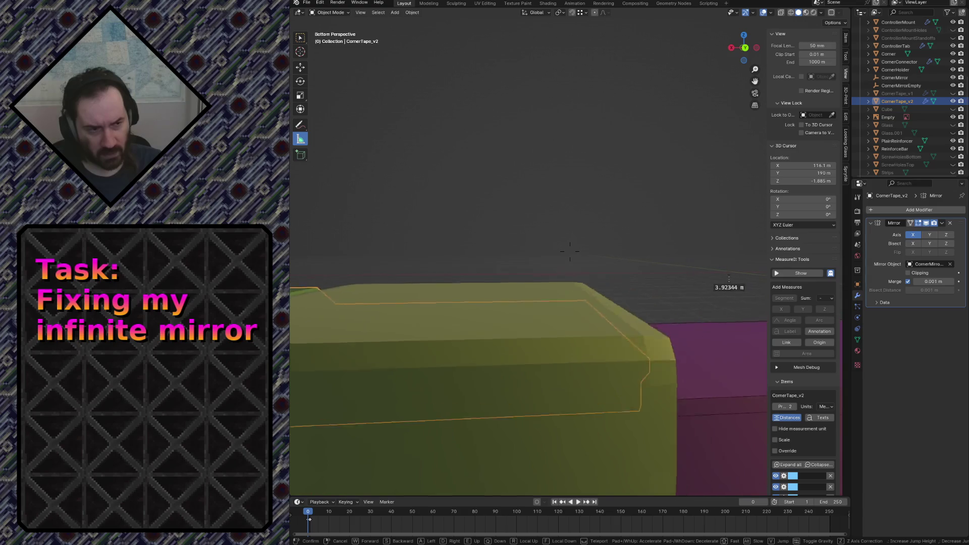
pyautogui.press('s')
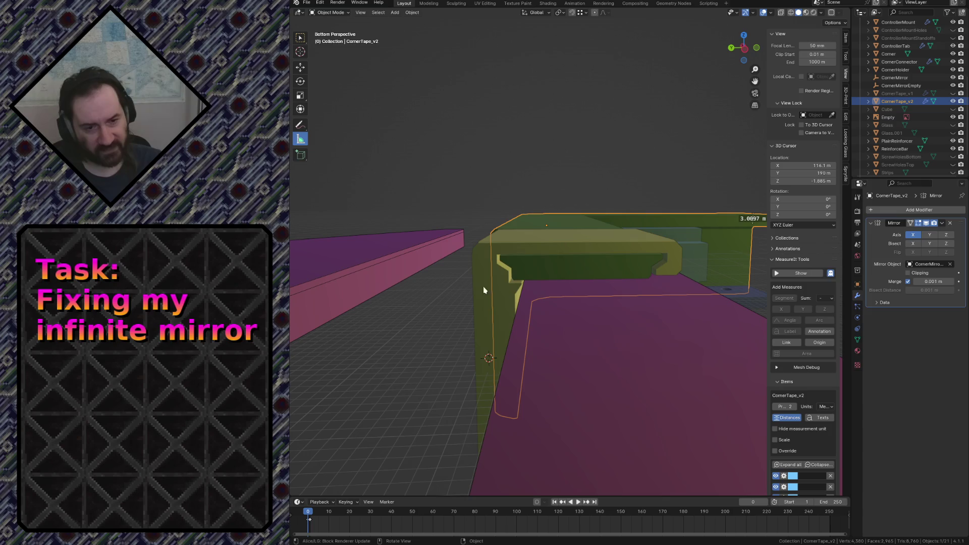
# Fly around the corner piece to the star shape and select the CornerHolder object to work on.
pyautogui.hotkey('shift', '`')
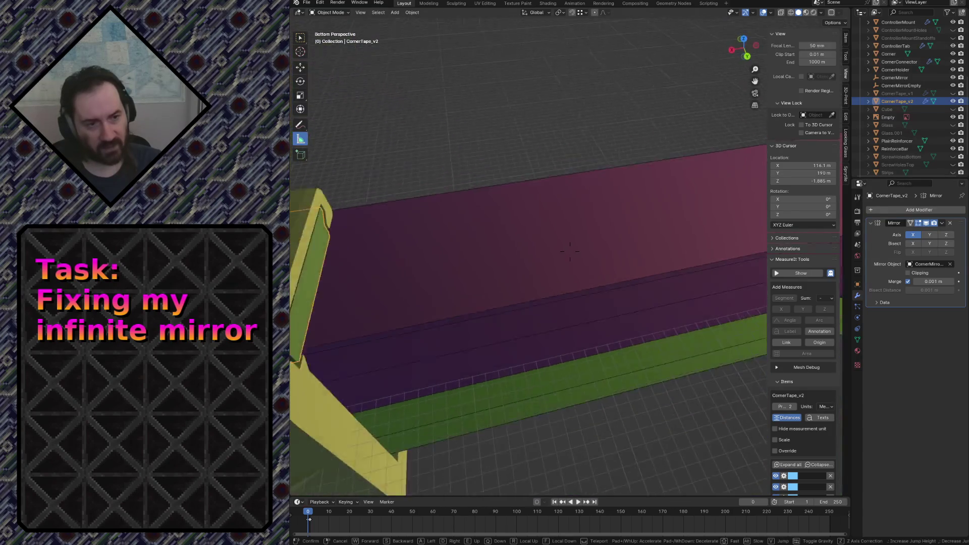
pyautogui.press('s')
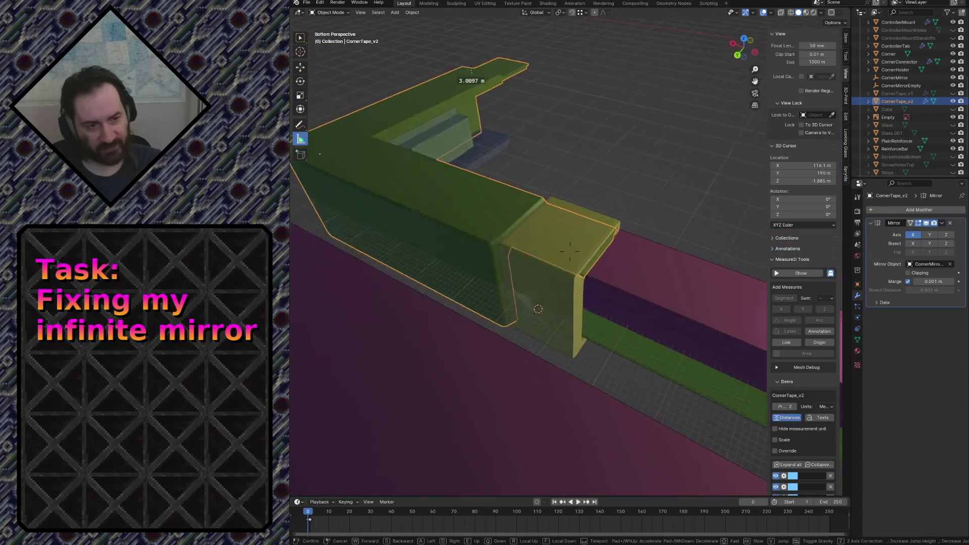
pyautogui.press('w')
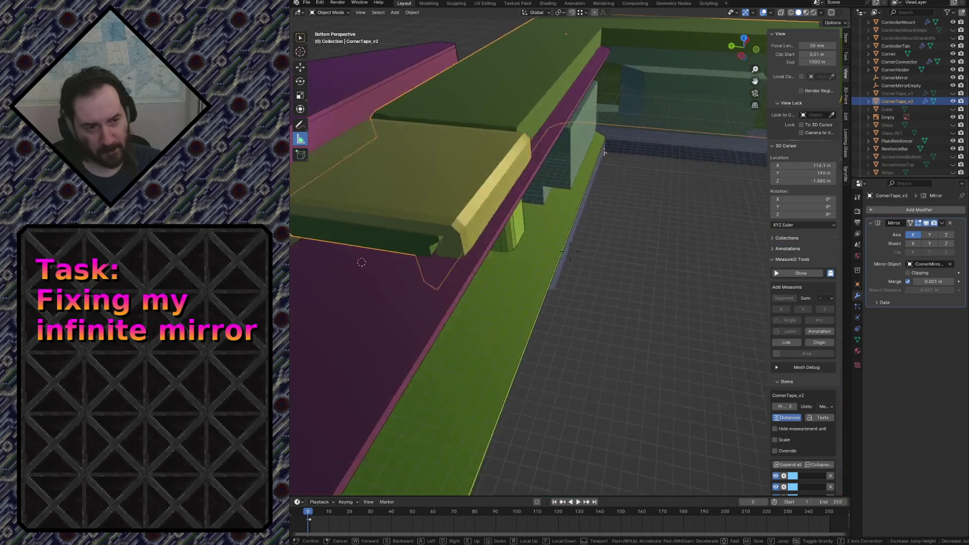
pyautogui.press('w')
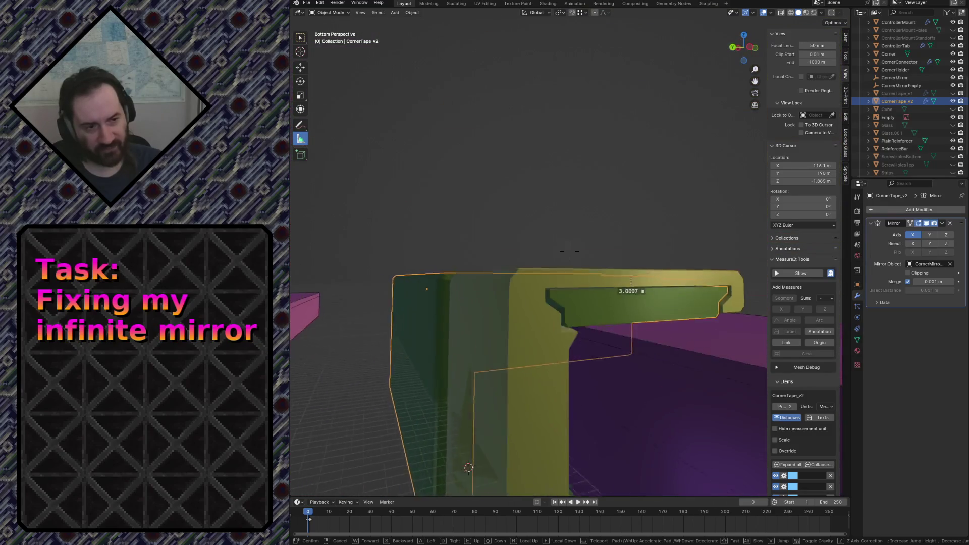
pyautogui.press('w')
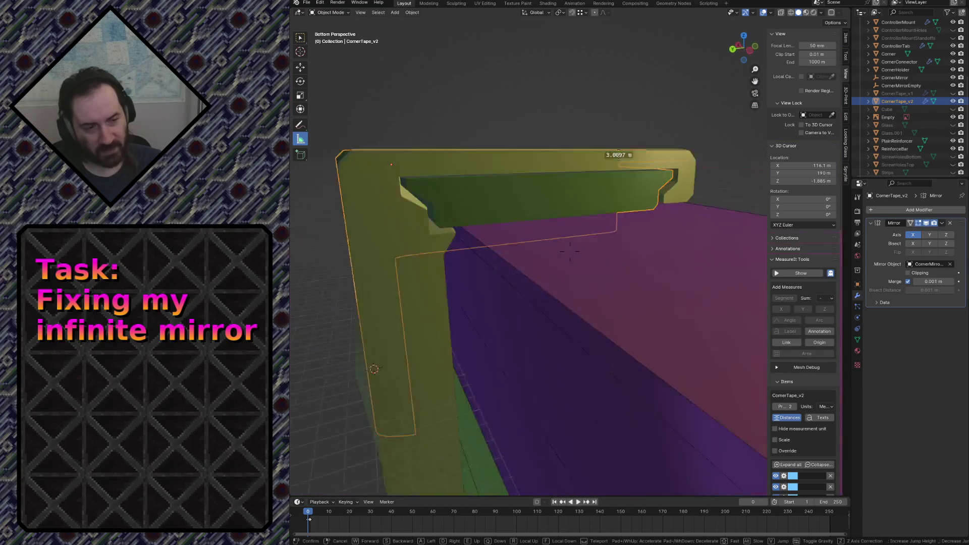
pyautogui.press('s')
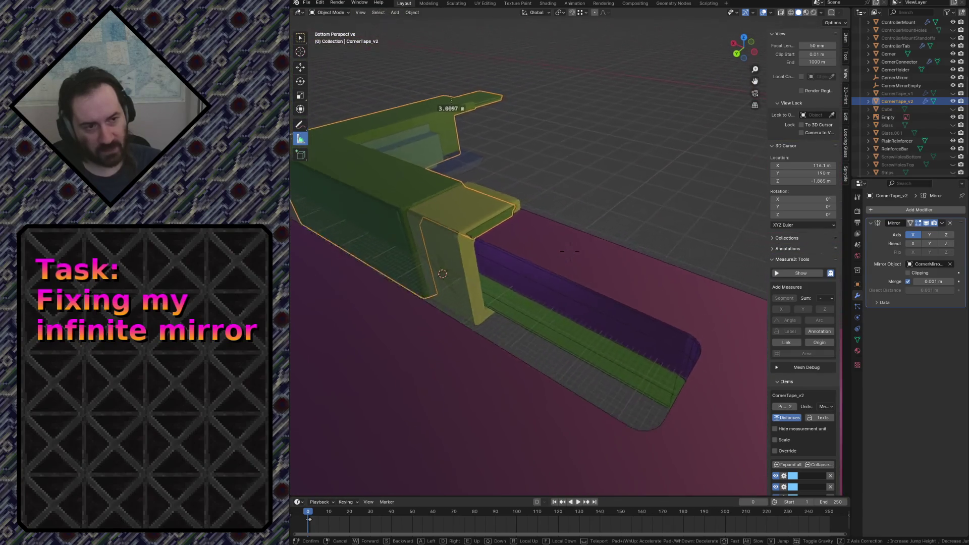
pyautogui.press('w')
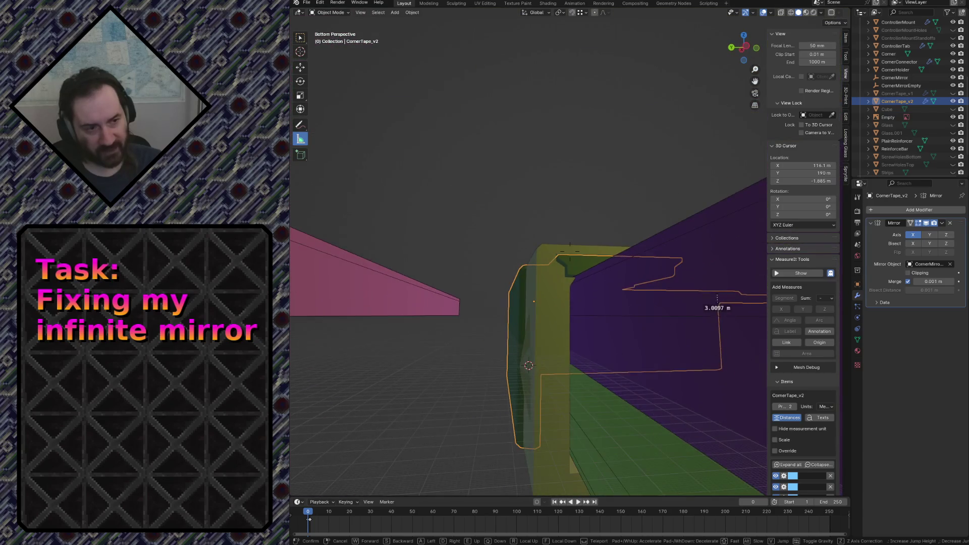
pyautogui.press('w')
pyautogui.press('s')
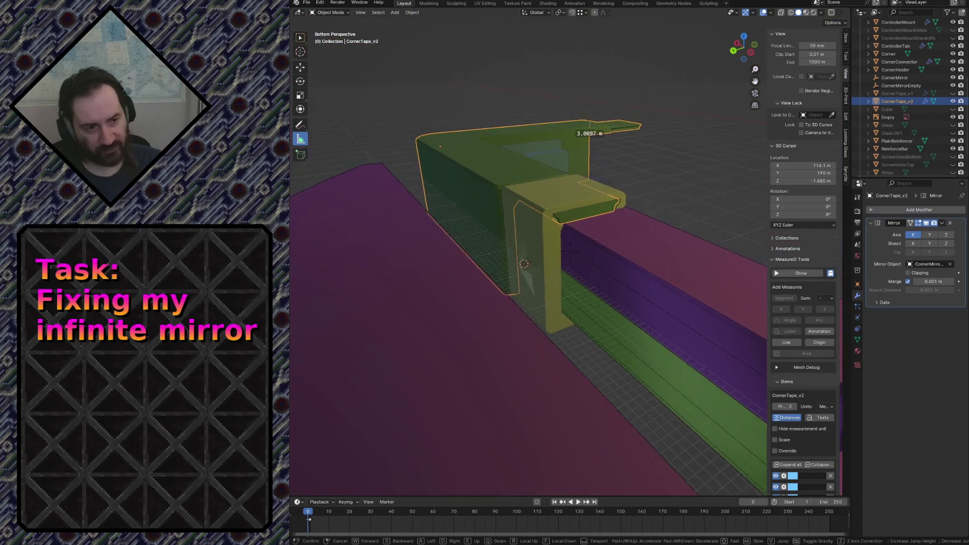
pyautogui.press('s')
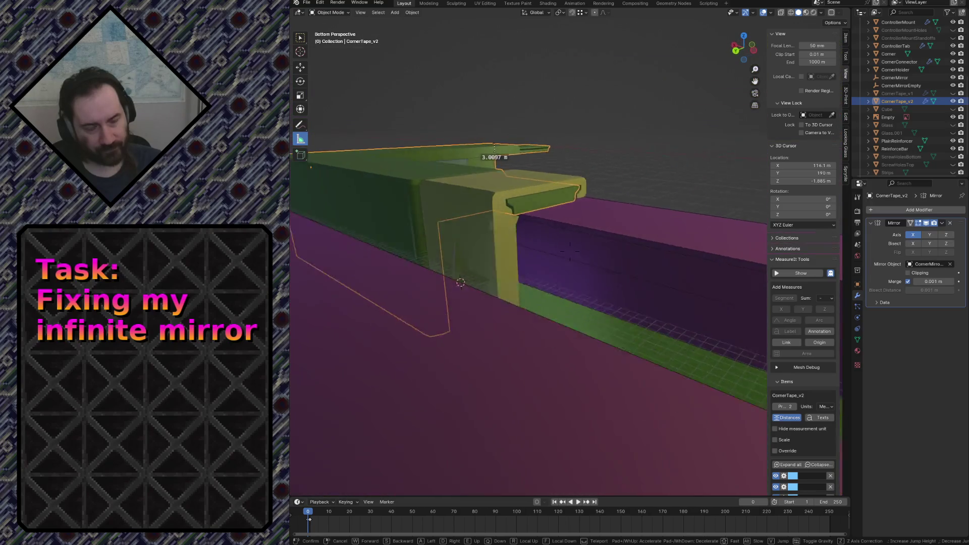
pyautogui.press('a')
pyautogui.press('w')
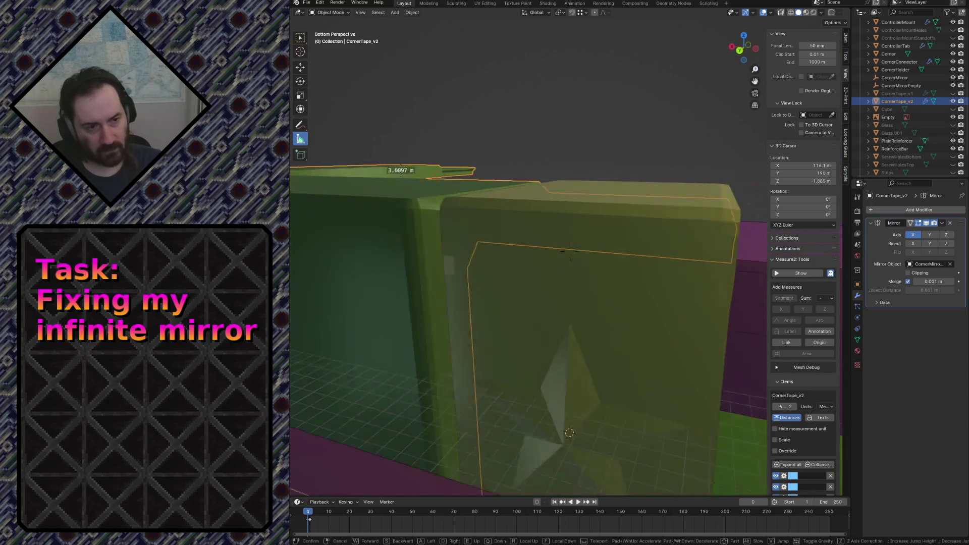
pyautogui.press('w')
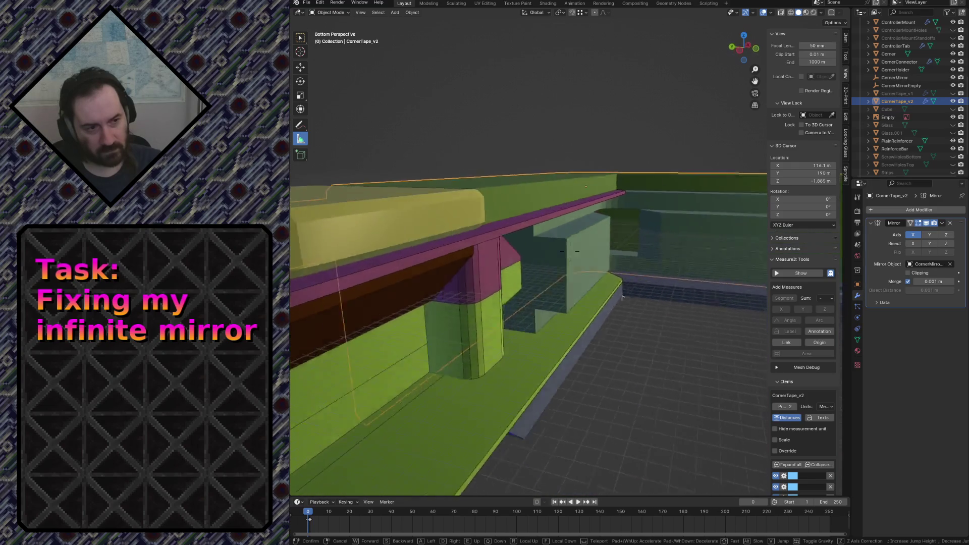
pyautogui.press('d')
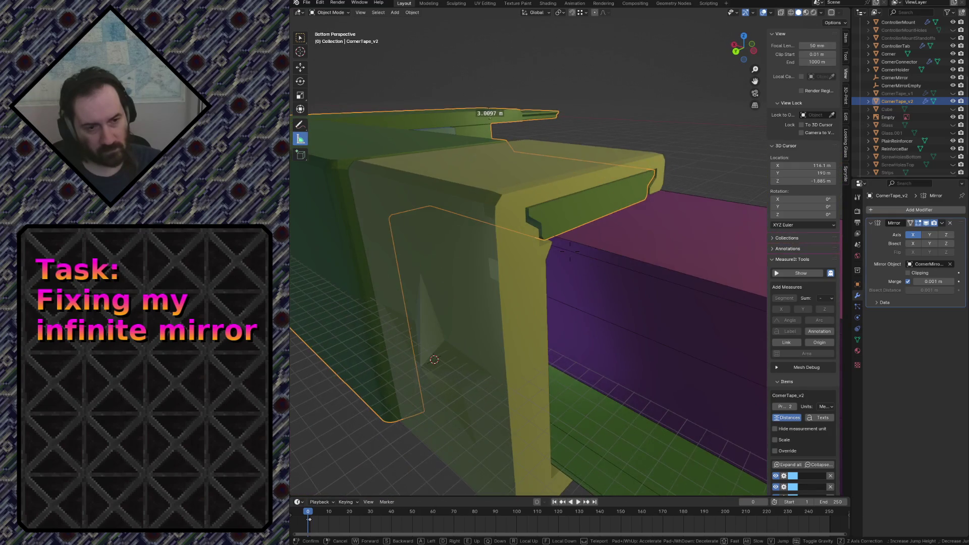
pyautogui.press('s')
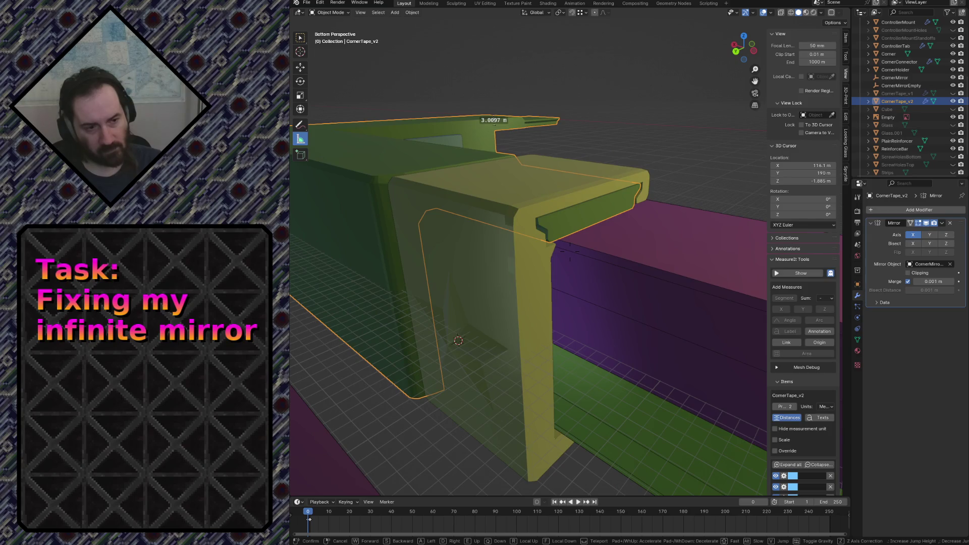
pyautogui.press('a')
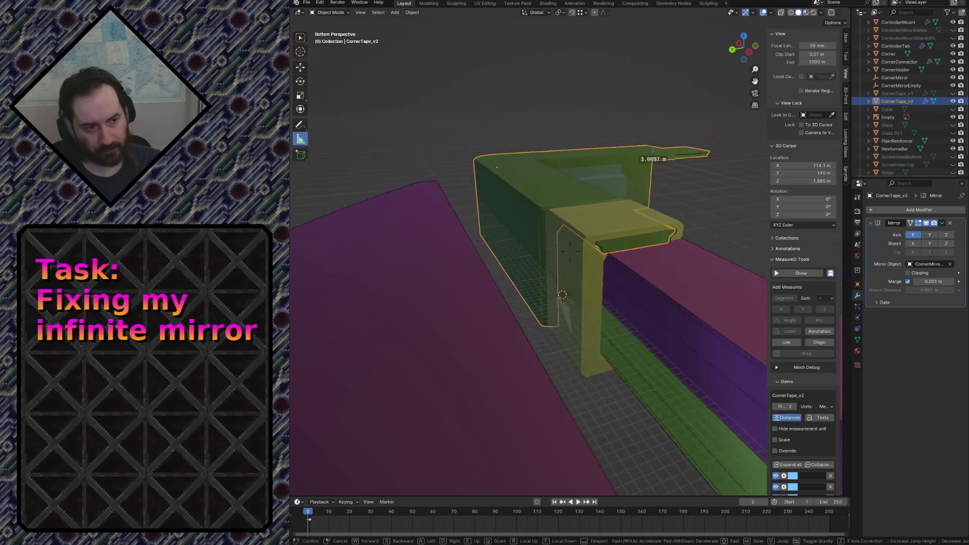
pyautogui.press('s')
pyautogui.press('w')
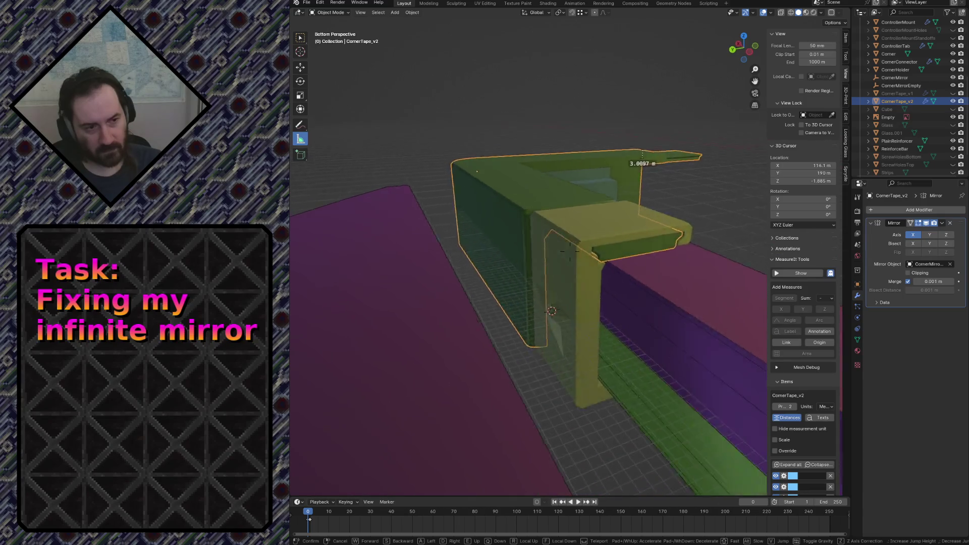
pyautogui.press('w')
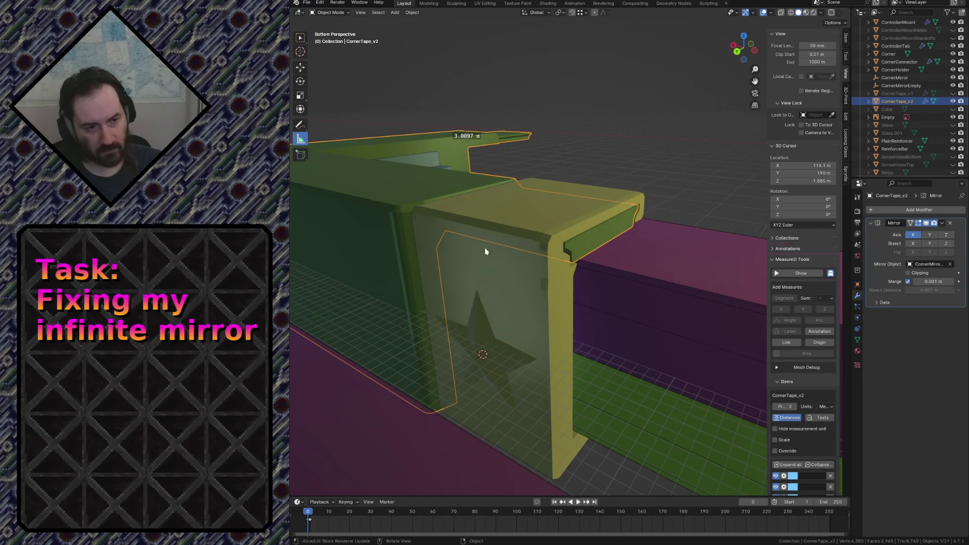
pyautogui.click(465, 251)
pyautogui.hotkey('shift', '`')
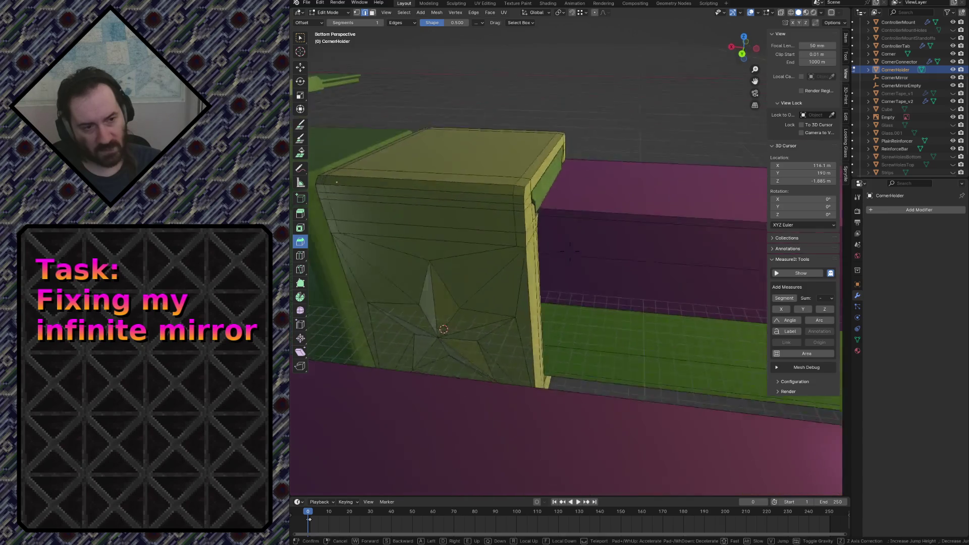
pyautogui.press('w')
pyautogui.press('s')
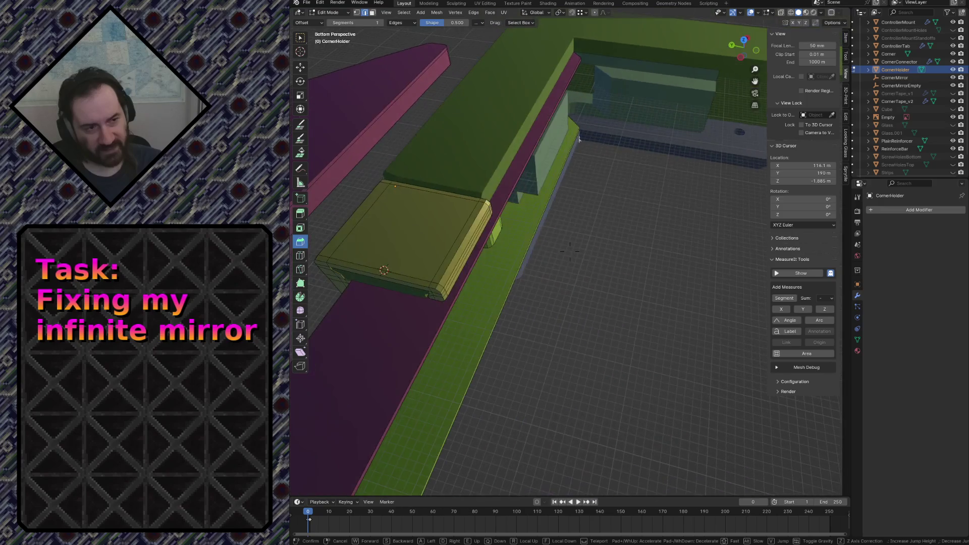
pyautogui.click(461, 247)
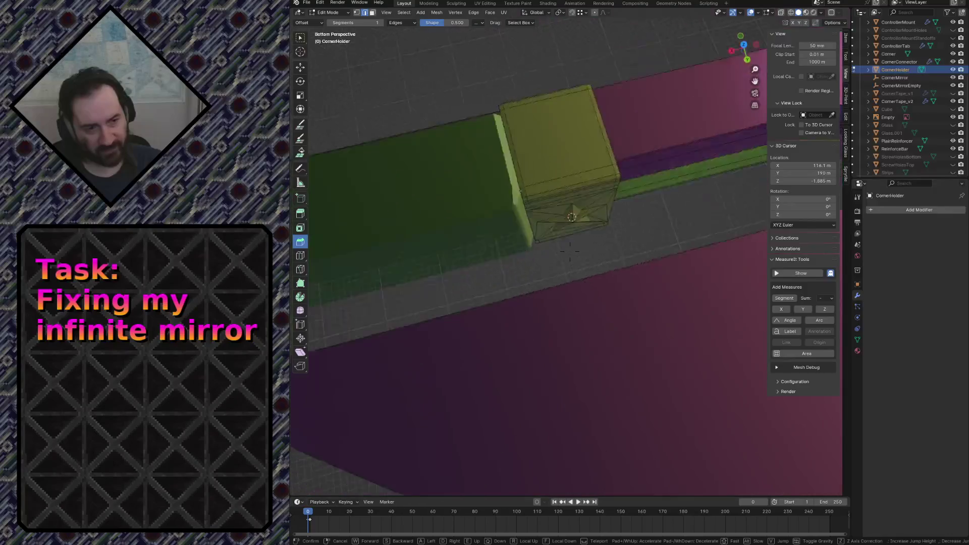
pyautogui.click(444, 296)
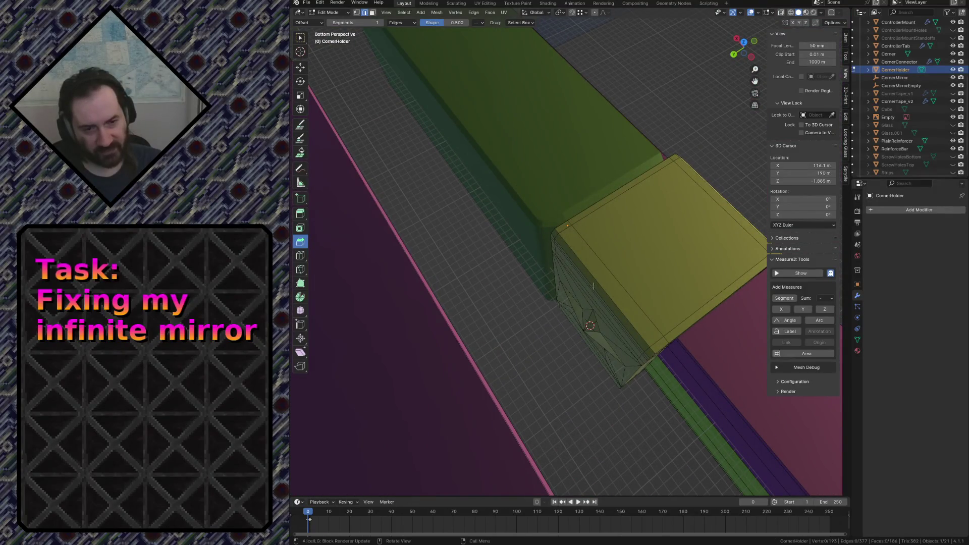
pyautogui.hotkey('shift', '`')
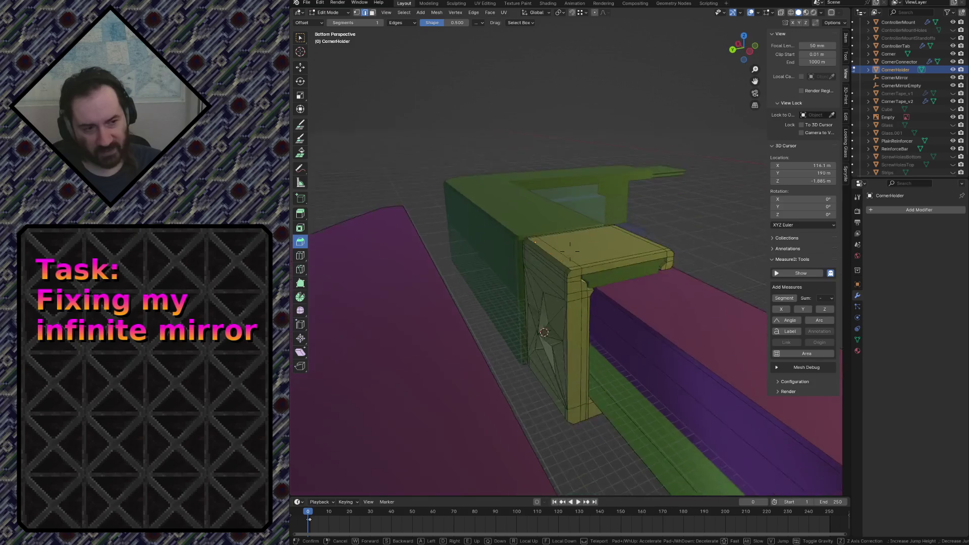
pyautogui.press('w')
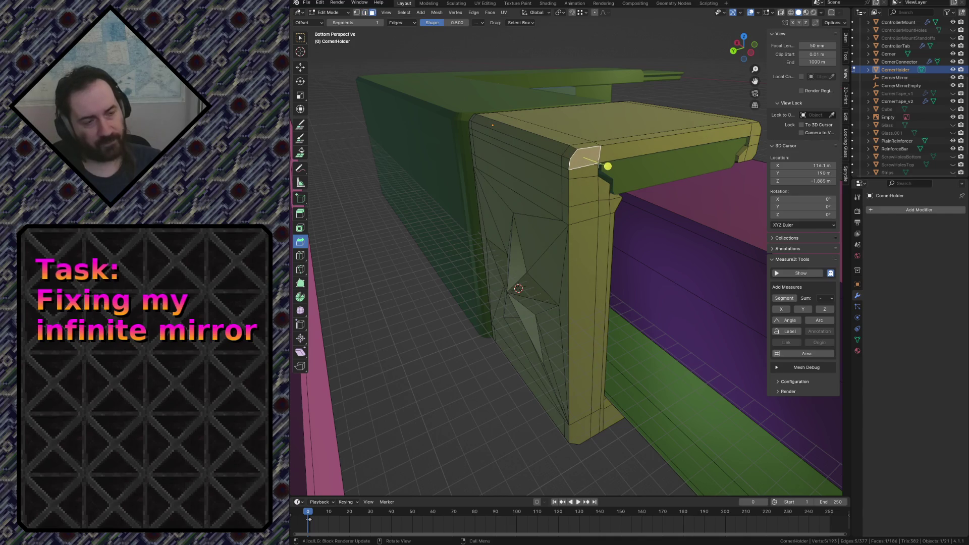
pyautogui.press('KP_1')
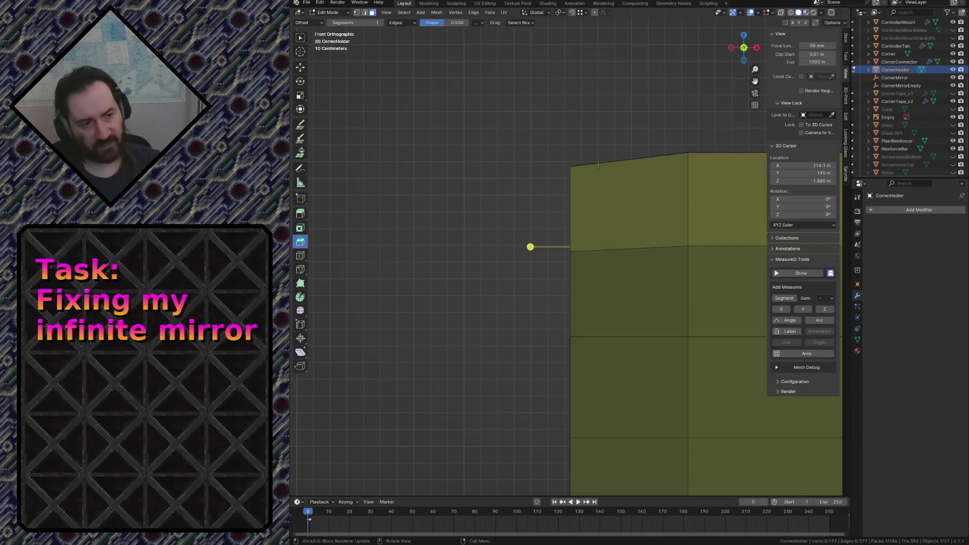
# View the model from the right in wireframe, then orbit away and return to solid shading.
pyautogui.press('KP_3')
pyautogui.click(567, 169)
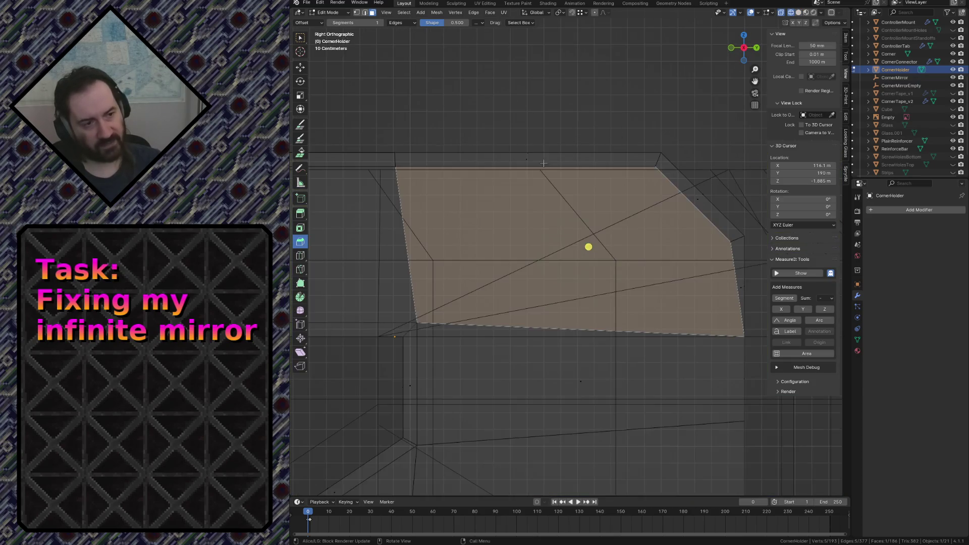
pyautogui.scroll(-2, 566, 169)
pyautogui.scroll(-2, 566, 168)
pyautogui.scroll(-2, 566, 168)
pyautogui.scroll(1, 567, 168)
pyautogui.scroll(1, 566, 168)
pyautogui.scroll(2, 614, 259)
pyautogui.scroll(-4, 570, 218)
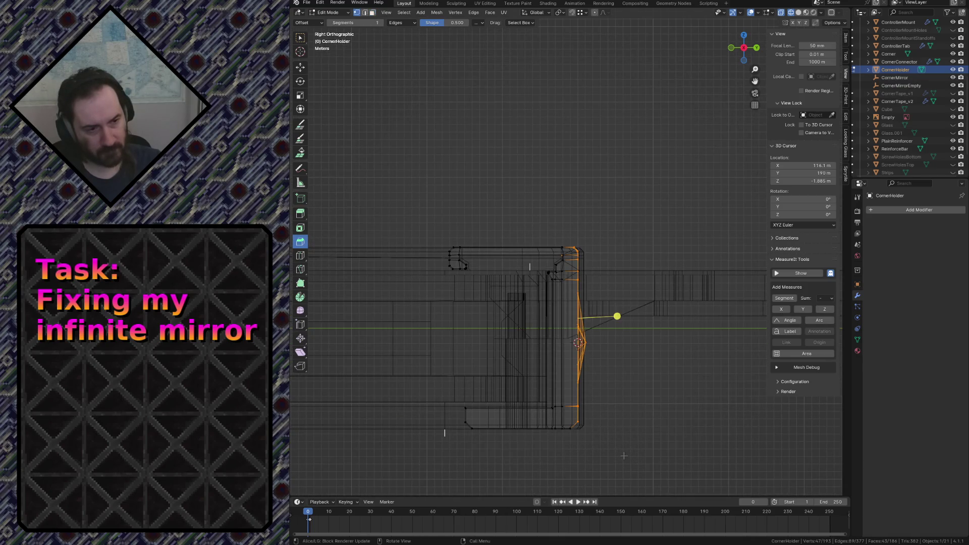
pyautogui.scroll(2, 625, 455)
pyautogui.scroll(2, 598, 341)
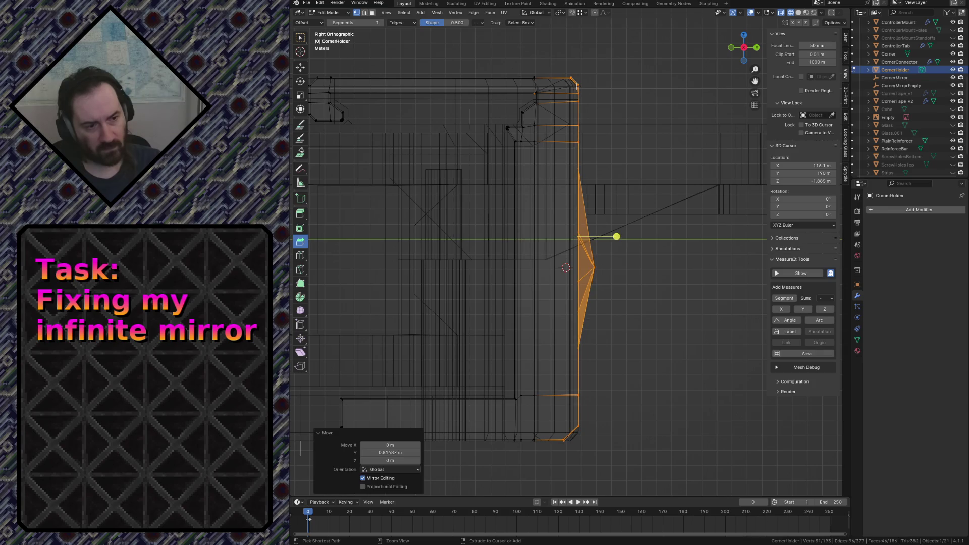
pyautogui.moveTo(469, 115); pyautogui.dragTo(360, 170, button='middle')
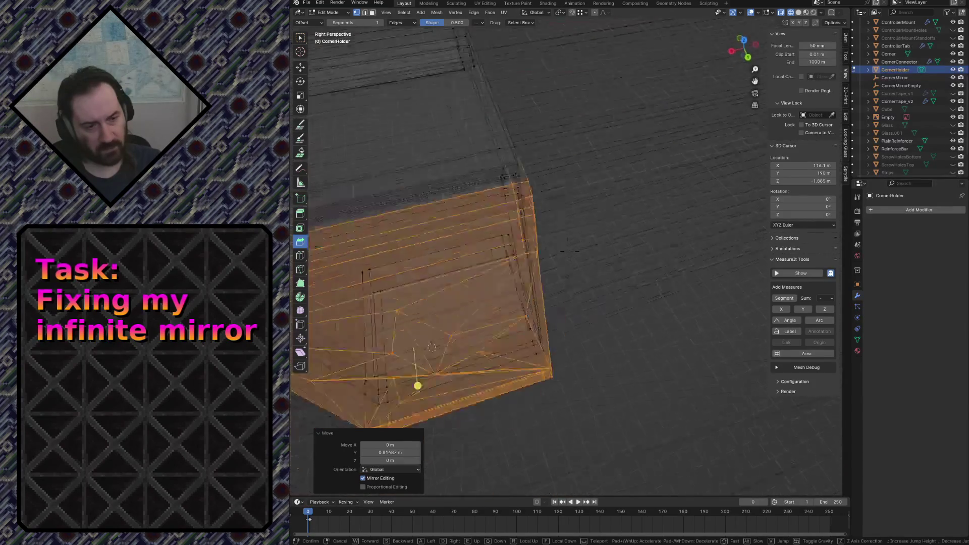
pyautogui.click(642, 172)
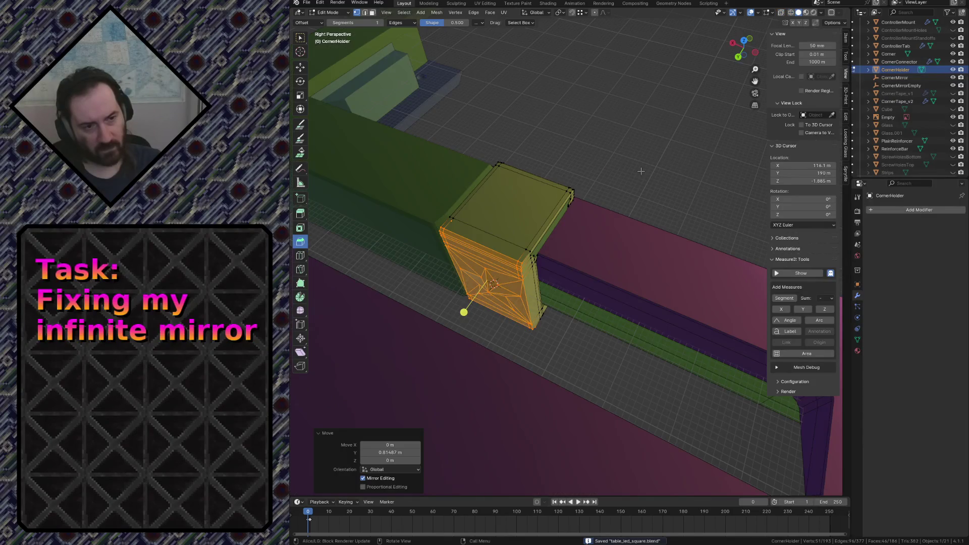
# Fly around the holder to inspect it, then enter Edit Mode on its mesh.
pyautogui.hotkey('shift', '`')
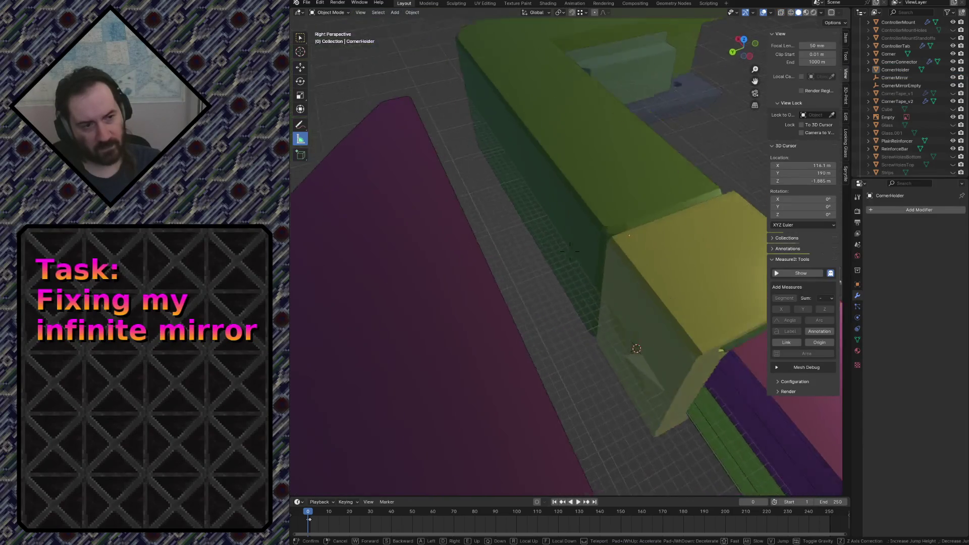
pyautogui.press('s')
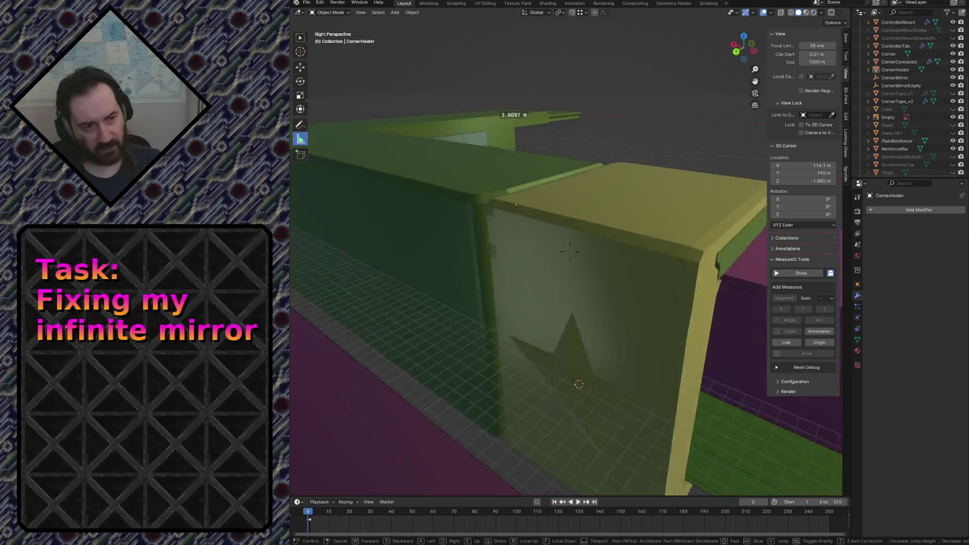
pyautogui.press('w')
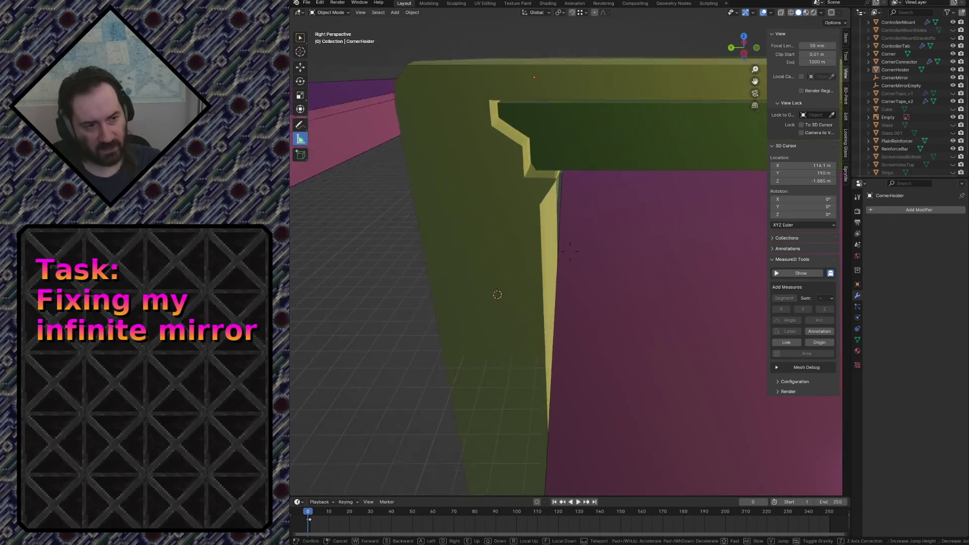
pyautogui.press('w')
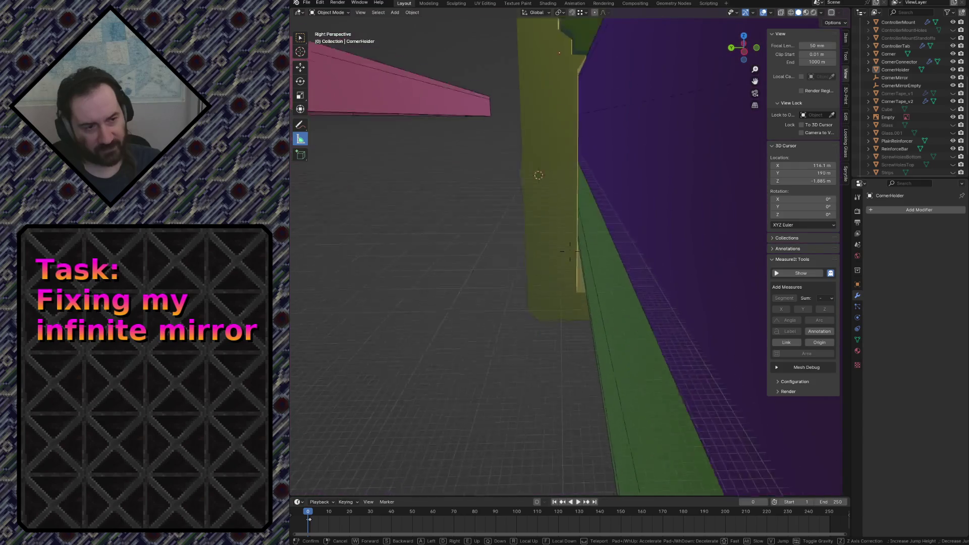
pyautogui.press('w')
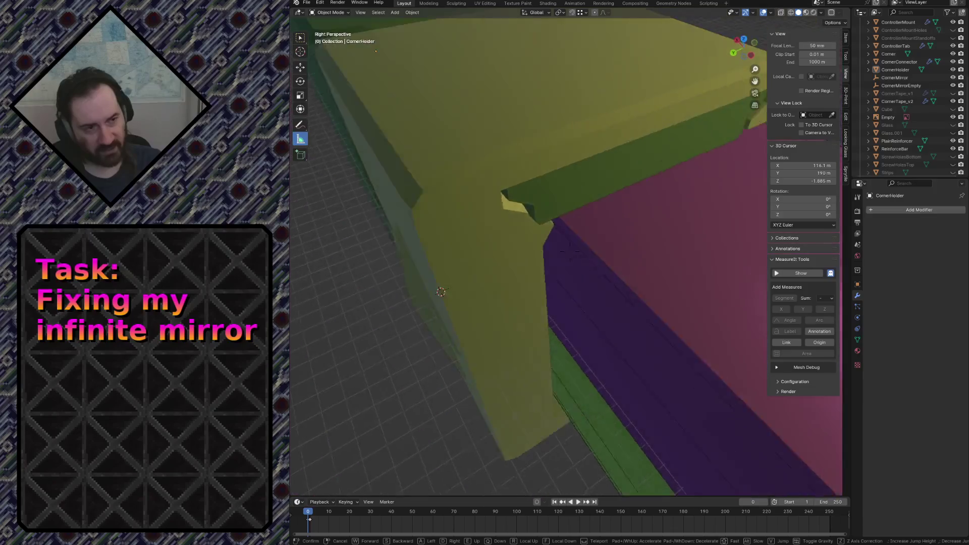
pyautogui.press('s')
pyautogui.press('w')
pyautogui.press('Return')
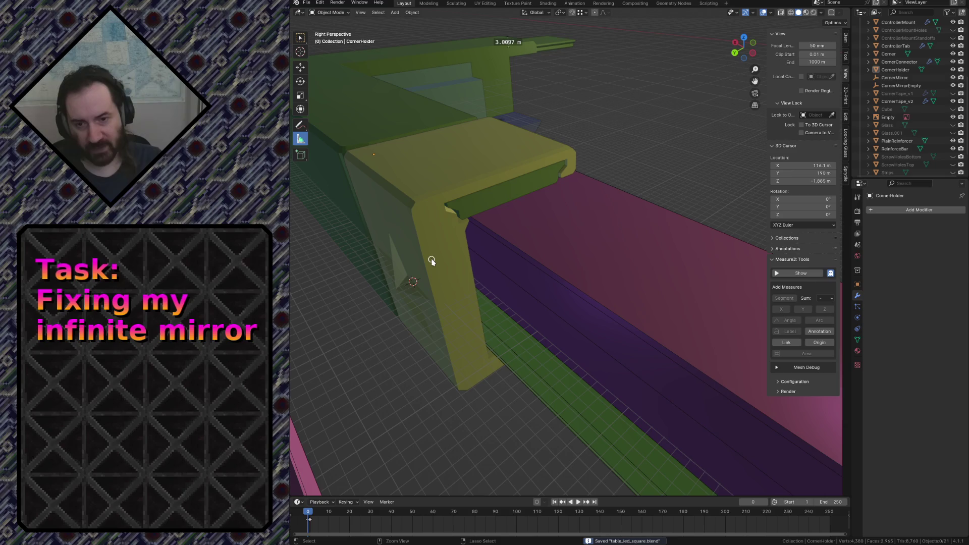
pyautogui.press('w')
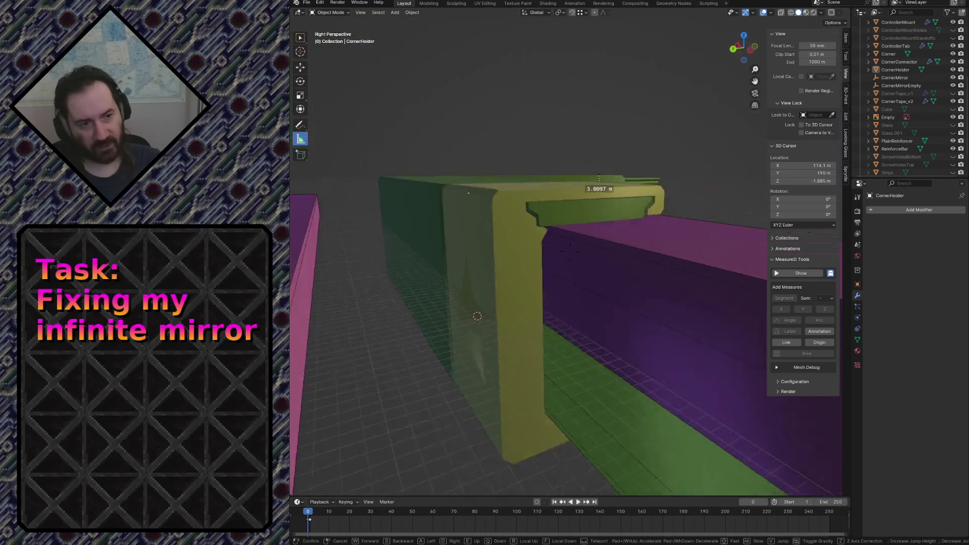
pyautogui.press('s')
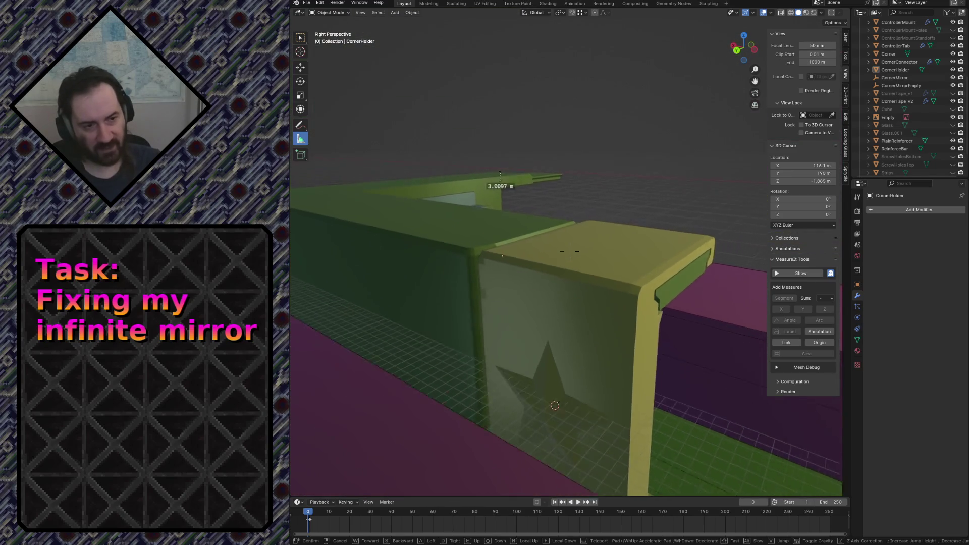
pyautogui.press('w')
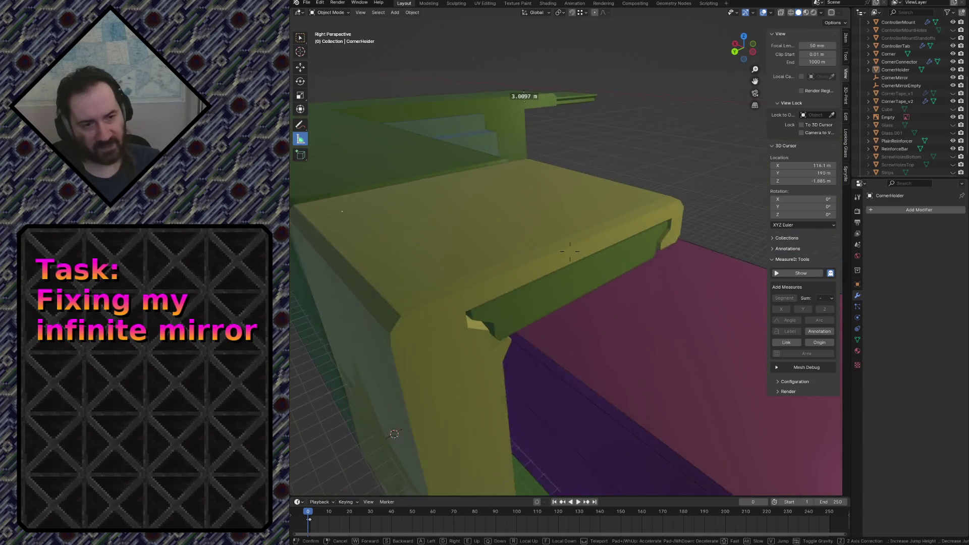
pyautogui.click(447, 235)
pyautogui.press('Tab')
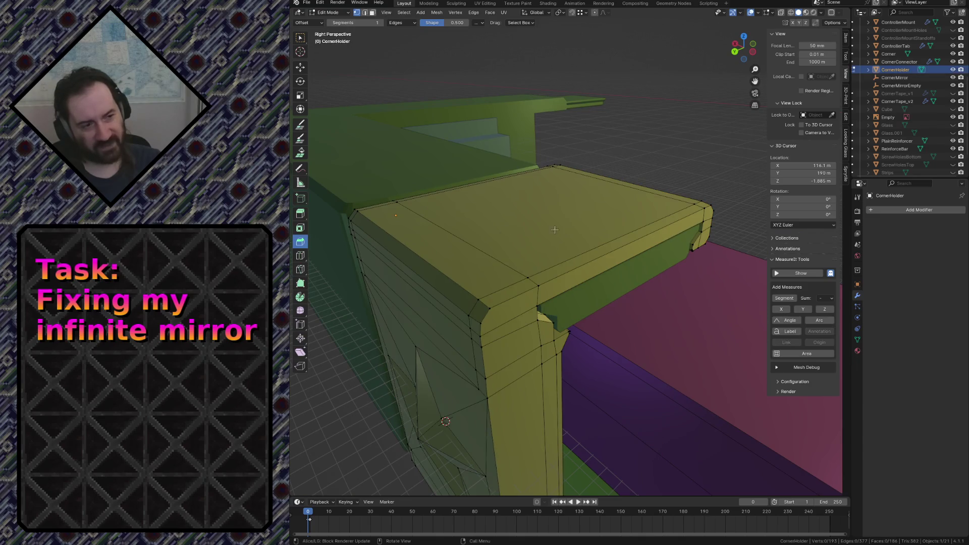
# Orbit and fly back to view the corner holder from outside.
pyautogui.moveTo(553, 229); pyautogui.dragTo(558, 230, button='middle')
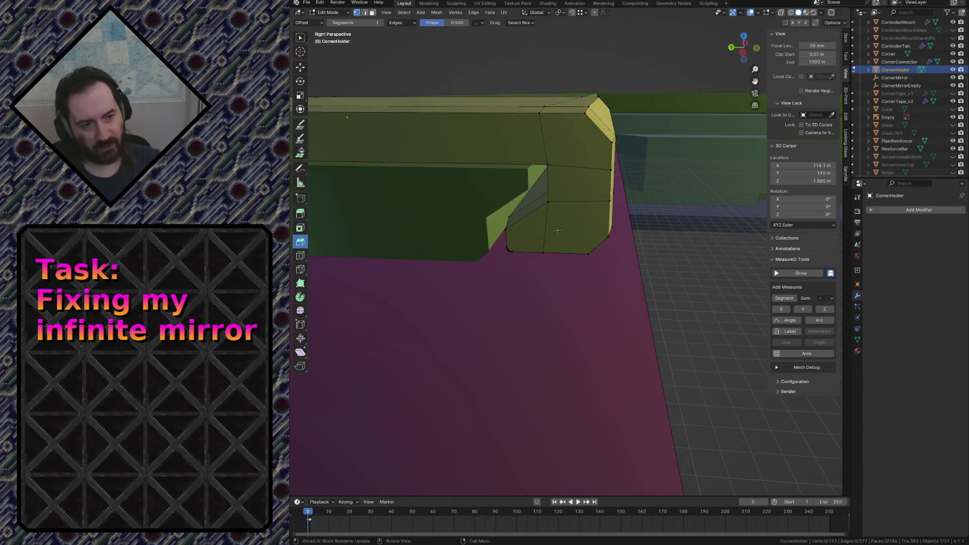
pyautogui.hotkey('shift', '`')
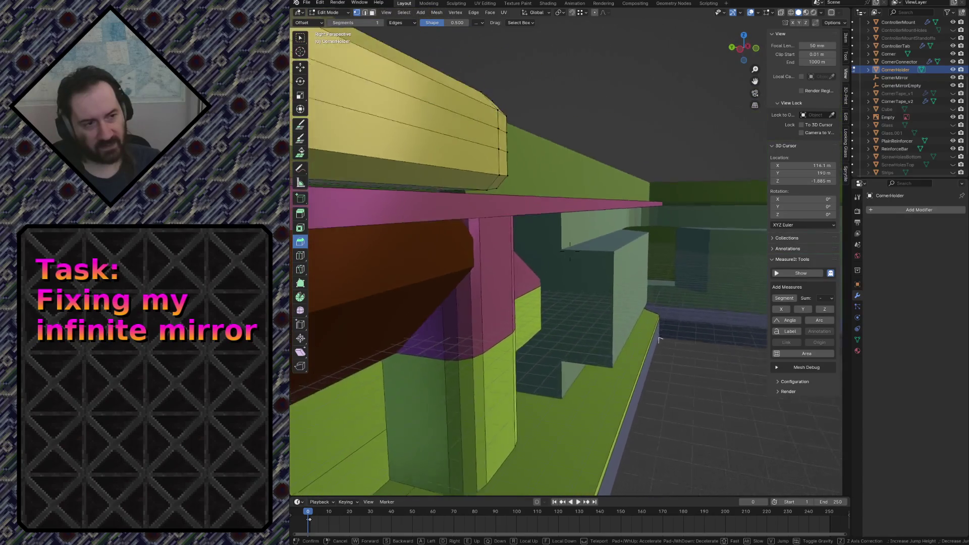
pyautogui.click(645, 359)
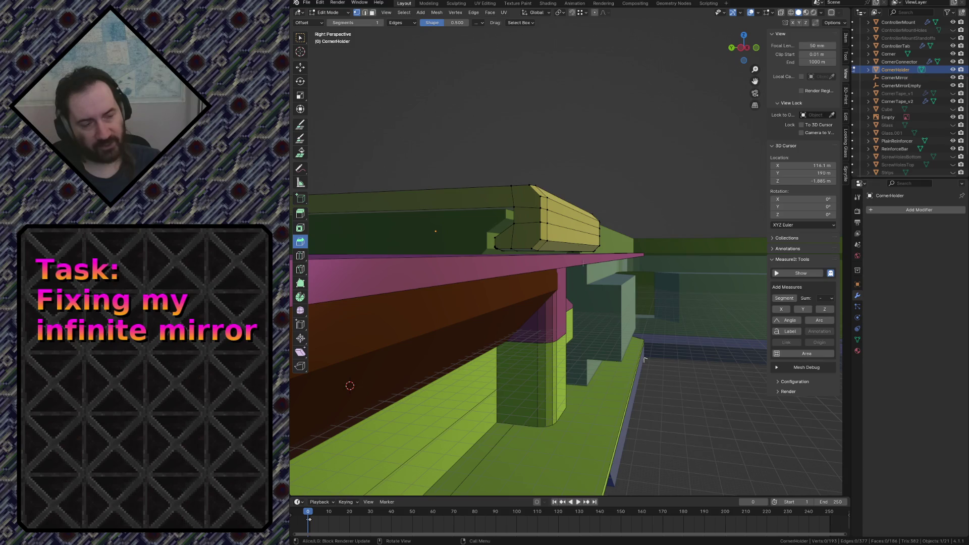
pyautogui.moveTo(644, 359); pyautogui.dragTo(550, 297, button='middle')
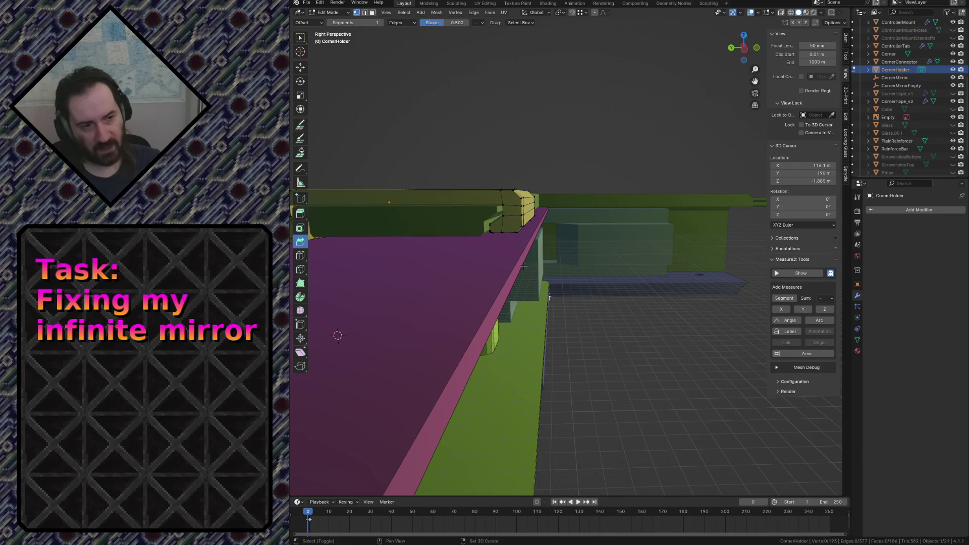
pyautogui.moveTo(550, 298); pyautogui.dragTo(498, 276, button='middle')
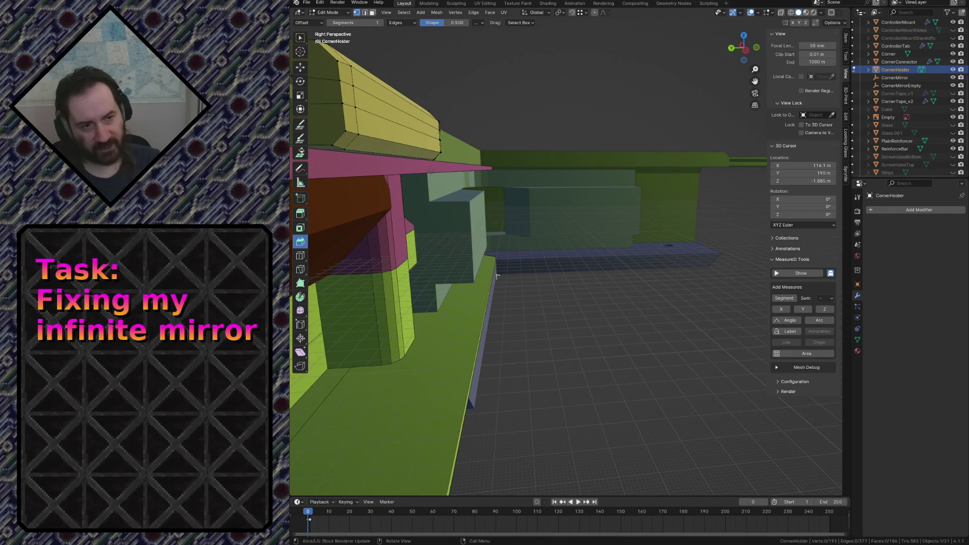
# Fly through the model past the green geometry and purple frame to inspect it from inside.
pyautogui.hotkey('shift', '`')
pyautogui.press('w')
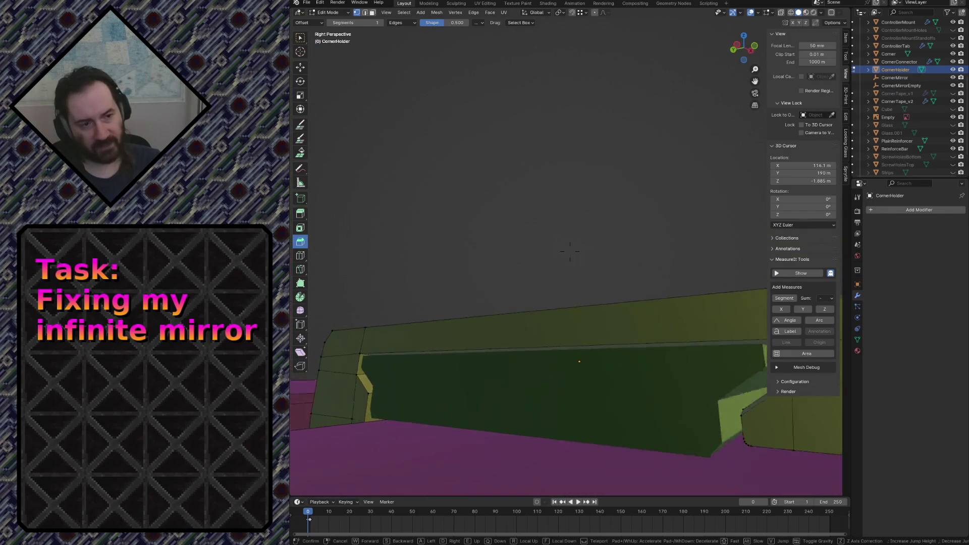
pyautogui.press('w')
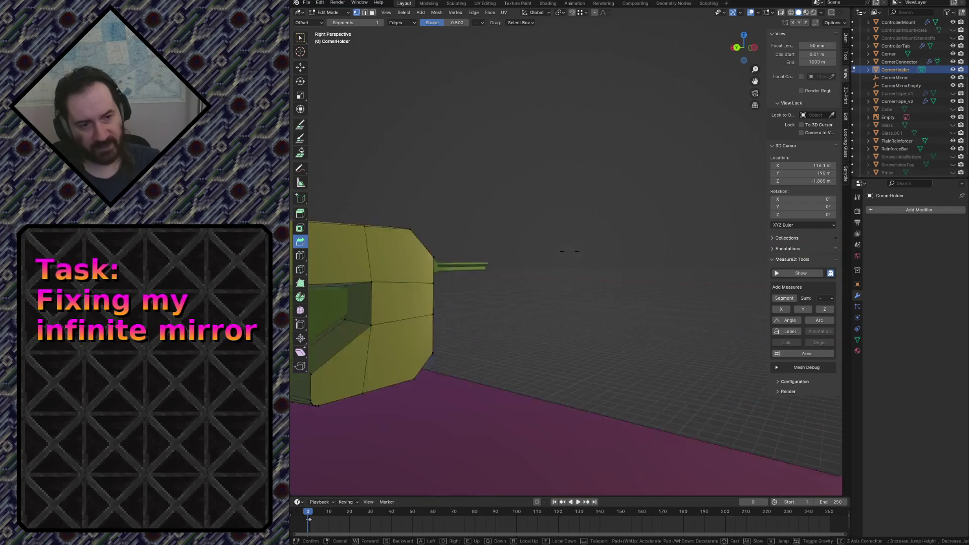
pyautogui.press('s')
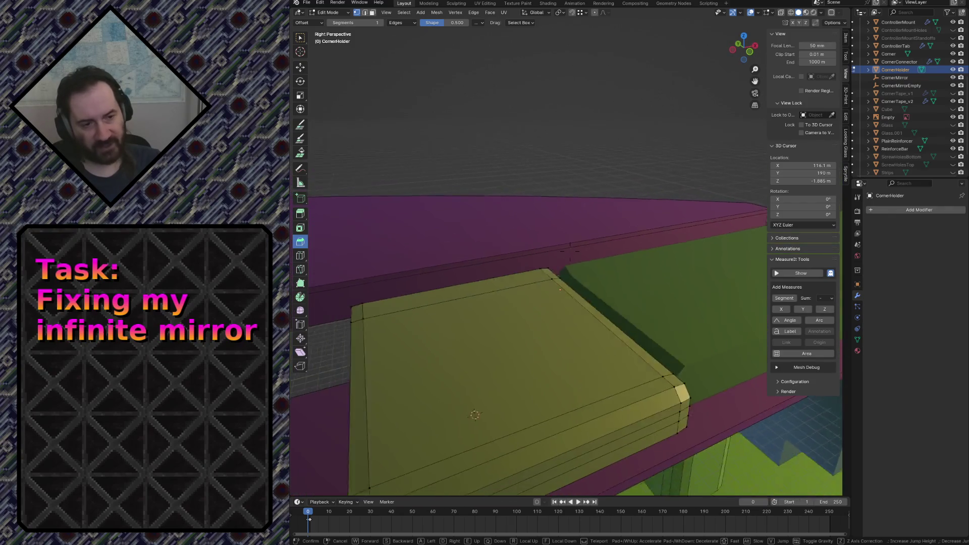
pyautogui.press('s')
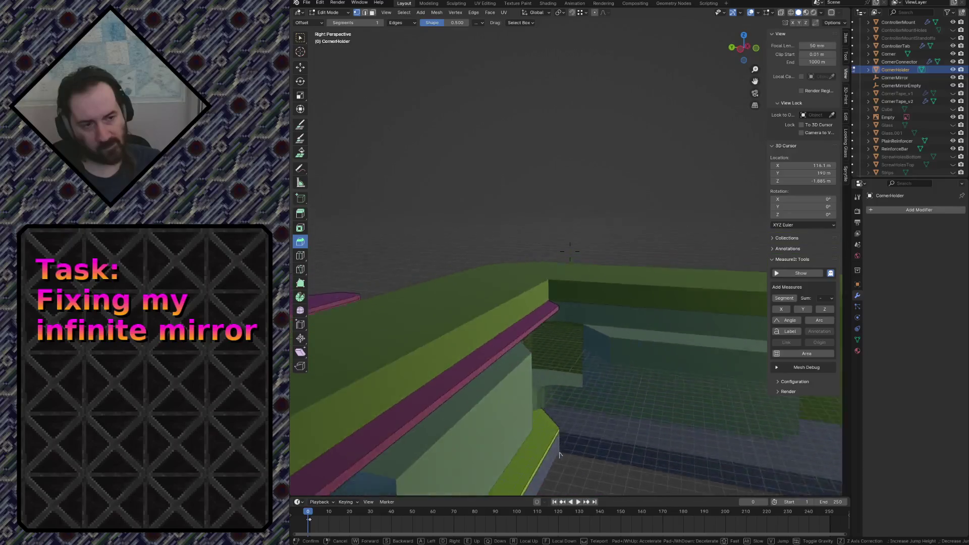
pyautogui.press('w')
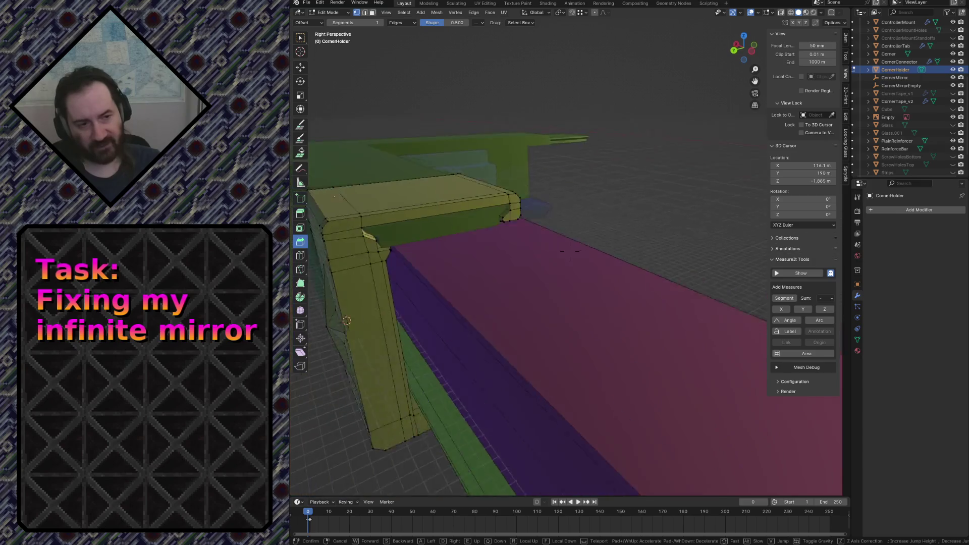
pyautogui.click(555, 299)
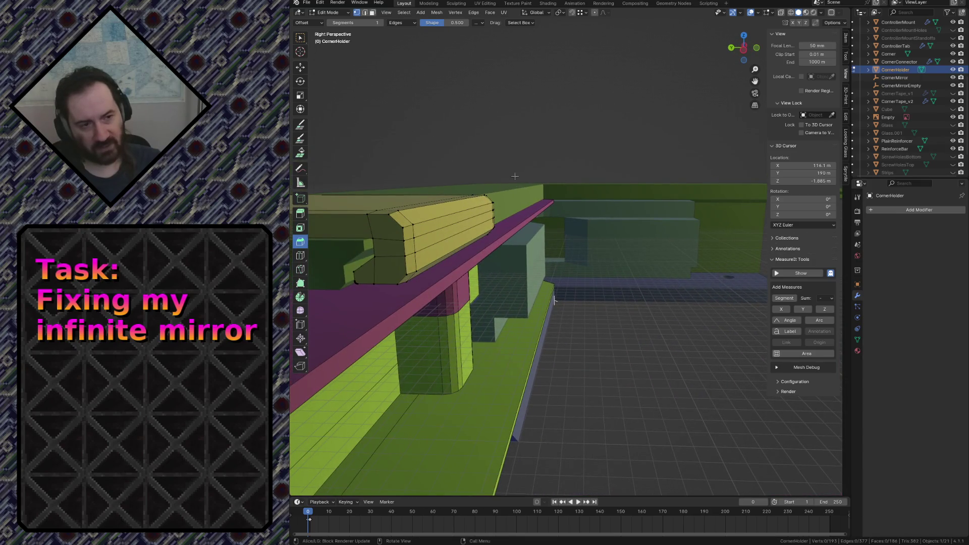
# Fly up to the yellow corner part and leave Edit Mode back to Object Mode.
pyautogui.hotkey('shift', '`')
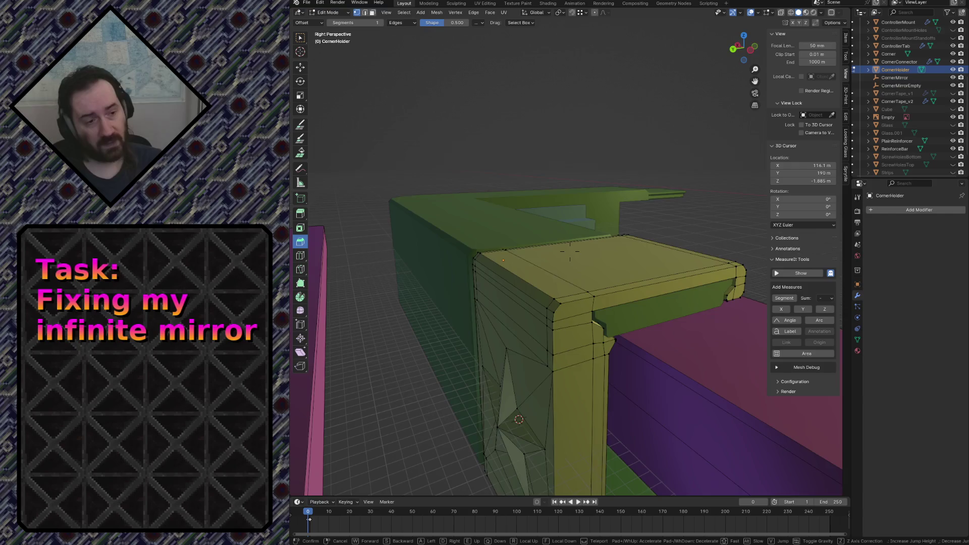
pyautogui.press('w')
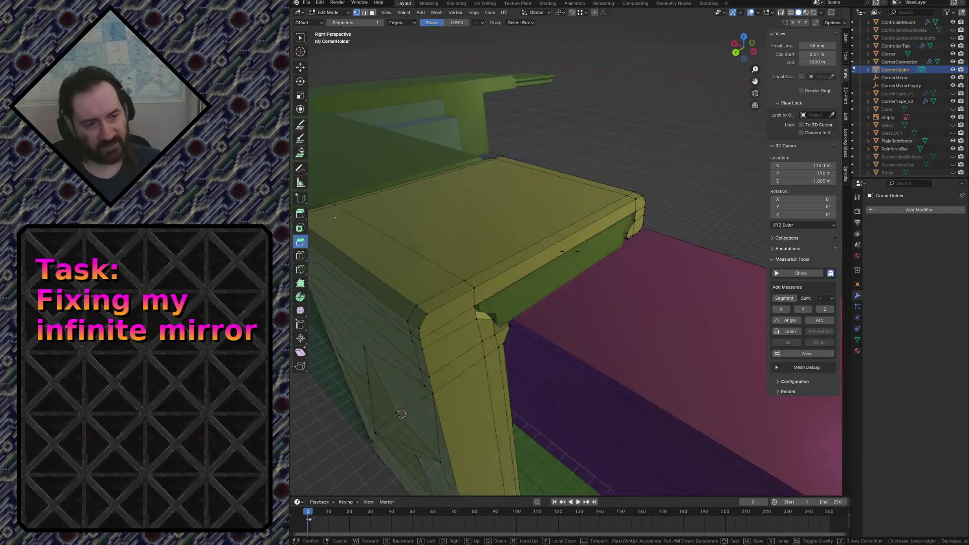
pyautogui.click(571, 251)
pyautogui.press('Tab')
pyautogui.hotkey('shift', '`')
pyautogui.press('w')
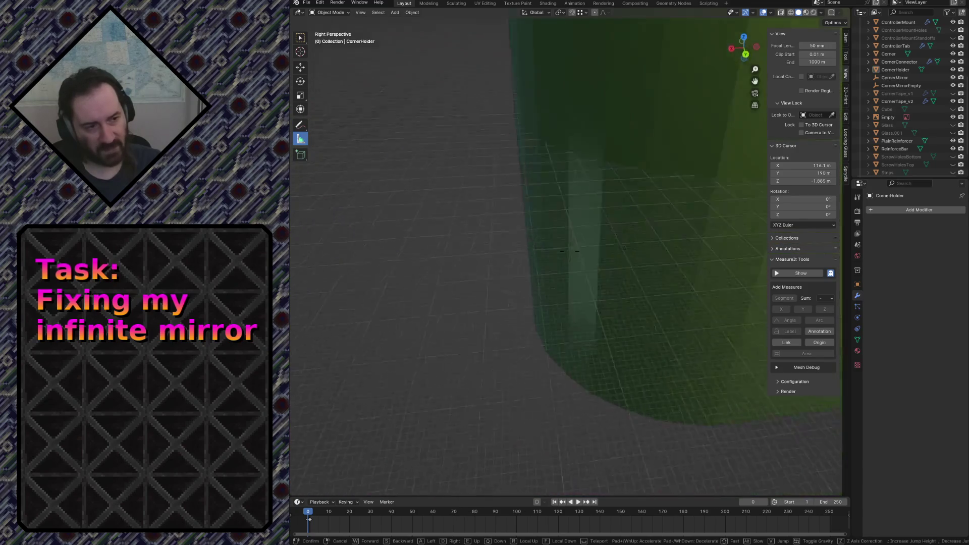
# Select the CornerTape_v2 object and save table_led_square.blend.
pyautogui.press('s')
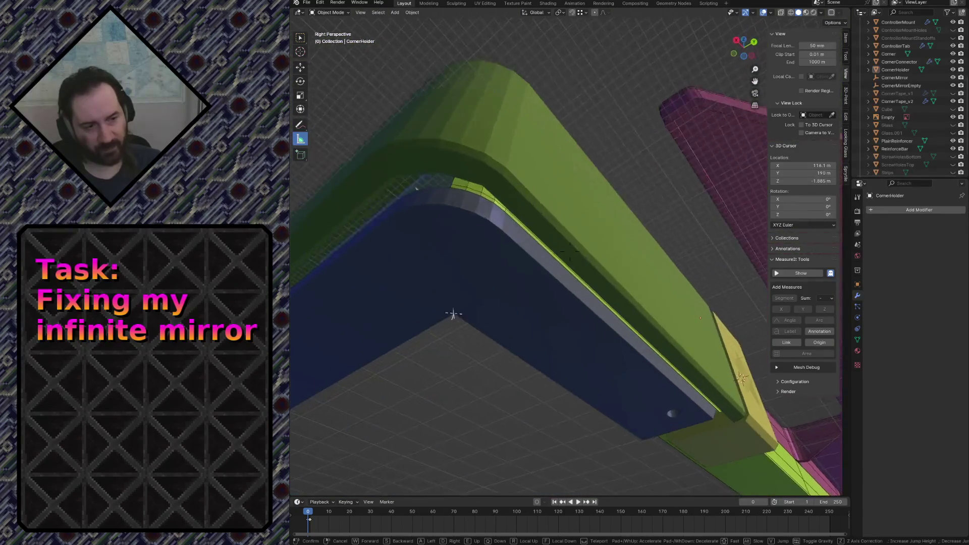
pyautogui.click(475, 134)
pyautogui.click(509, 190)
pyautogui.click(532, 107)
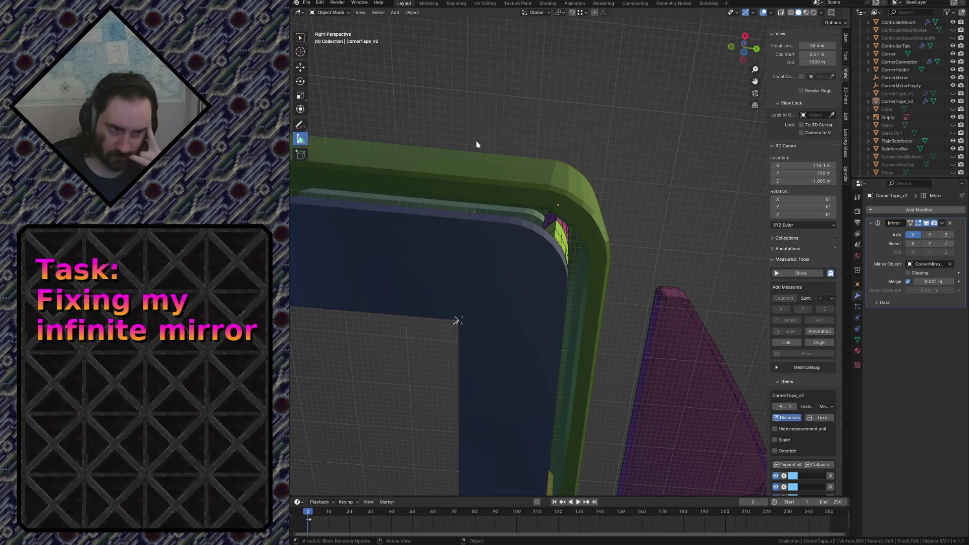
pyautogui.hotkey('ctrl', 's')
# Fly to the star block, select CornerHolder and enter Edit Mode.
pyautogui.click(500, 181)
pyautogui.hotkey('shift', '`')
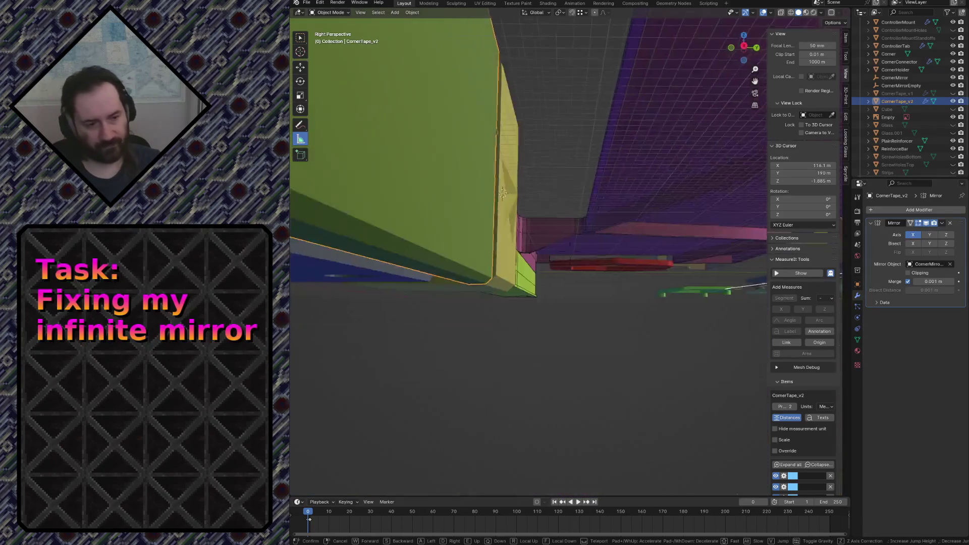
pyautogui.press('w')
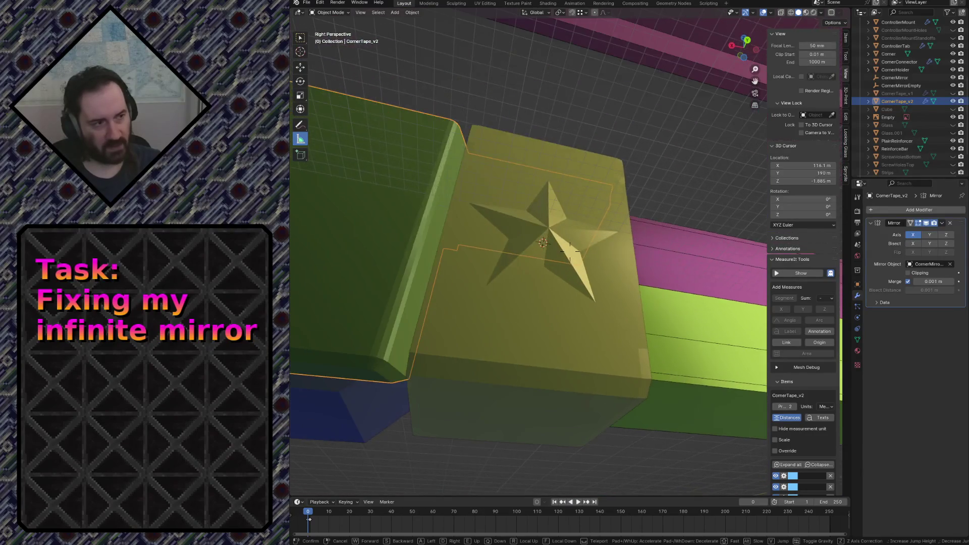
pyautogui.click(468, 255)
pyautogui.press('Tab')
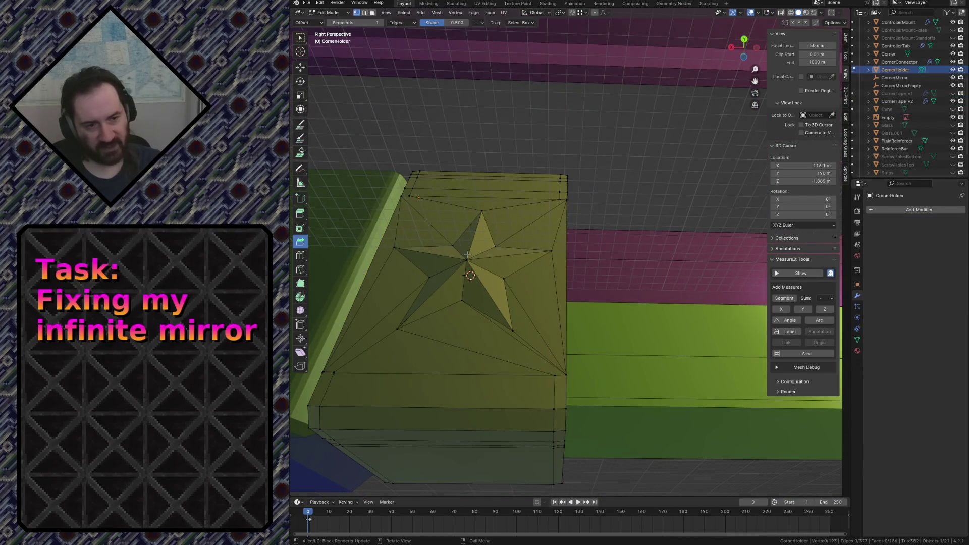
# Return to Object Mode and duplicate the corner holder in place.
pyautogui.keyDown('alt'); pyautogui.click(447, 289); pyautogui.keyUp('alt')
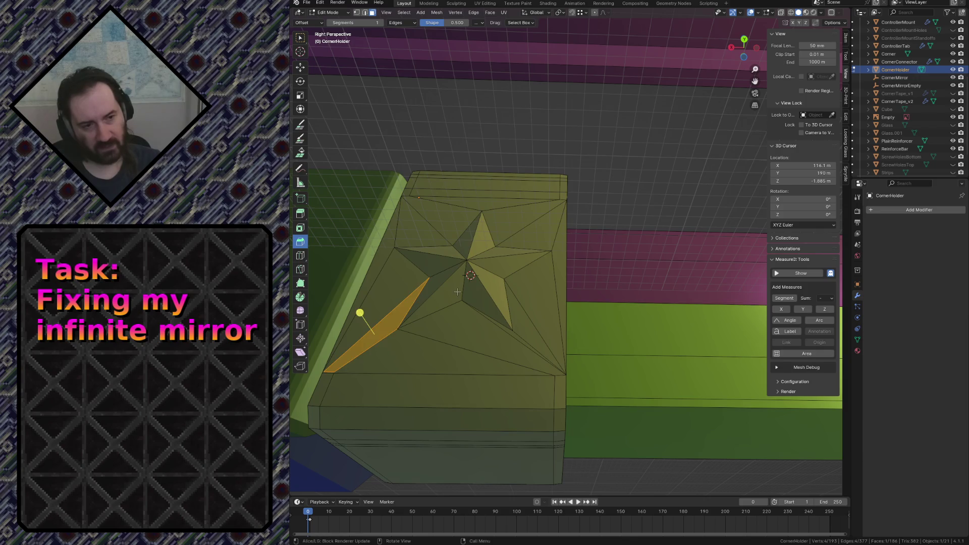
pyautogui.press('Tab')
pyautogui.hotkey('shift', 'd')
pyautogui.press('Escape')
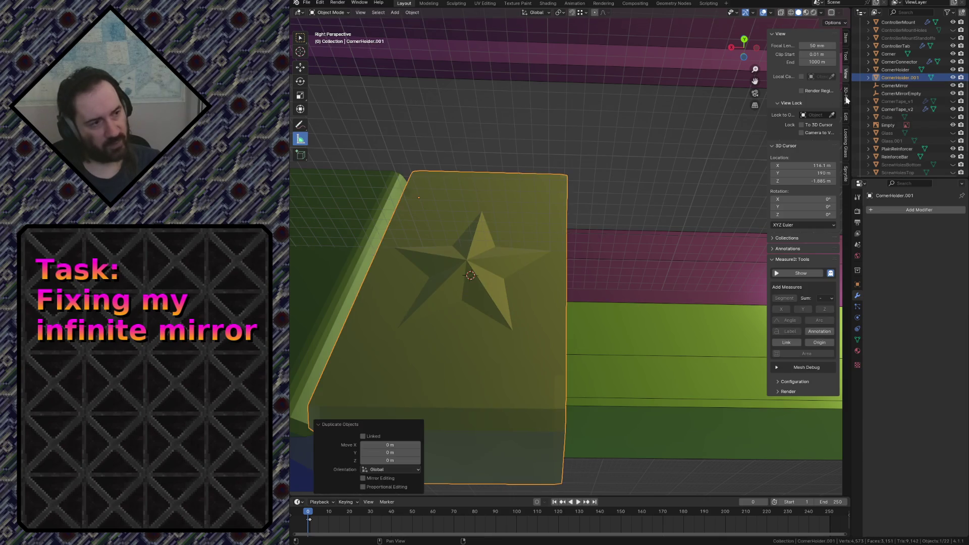
# Rename the duplicate to CornerStar in the outliner, correcting the CornerStart typo.
pyautogui.doubleClick(894, 78)
pyautogui.scroll(1, 892, 76)
pyautogui.write('Co')
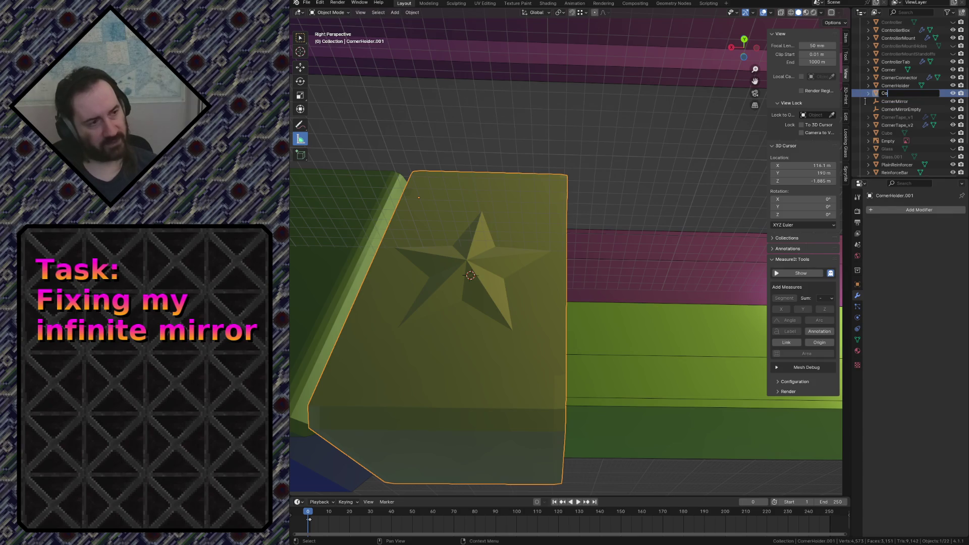
pyautogui.write('rnerSta')
pyautogui.press('Return')
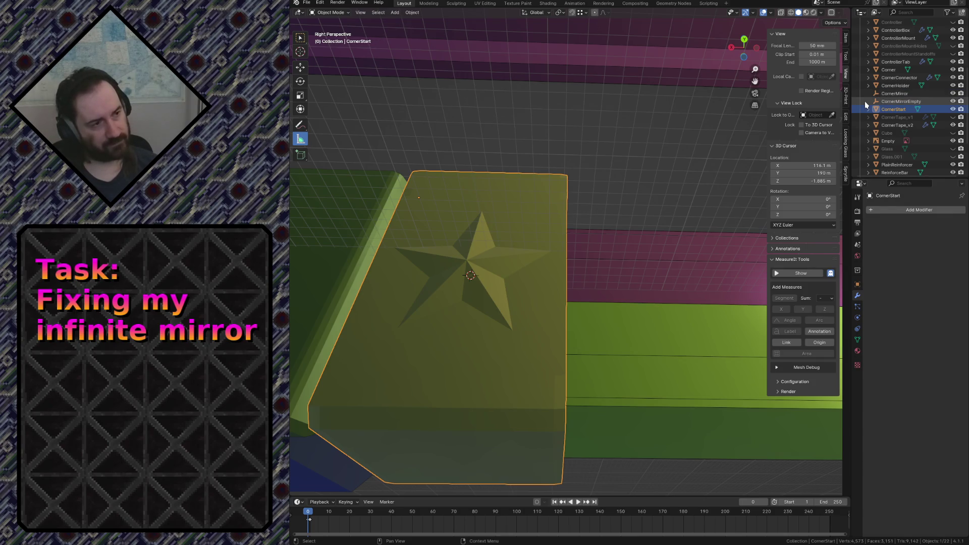
pyautogui.scroll(-2, 865, 101)
pyautogui.press('F2')
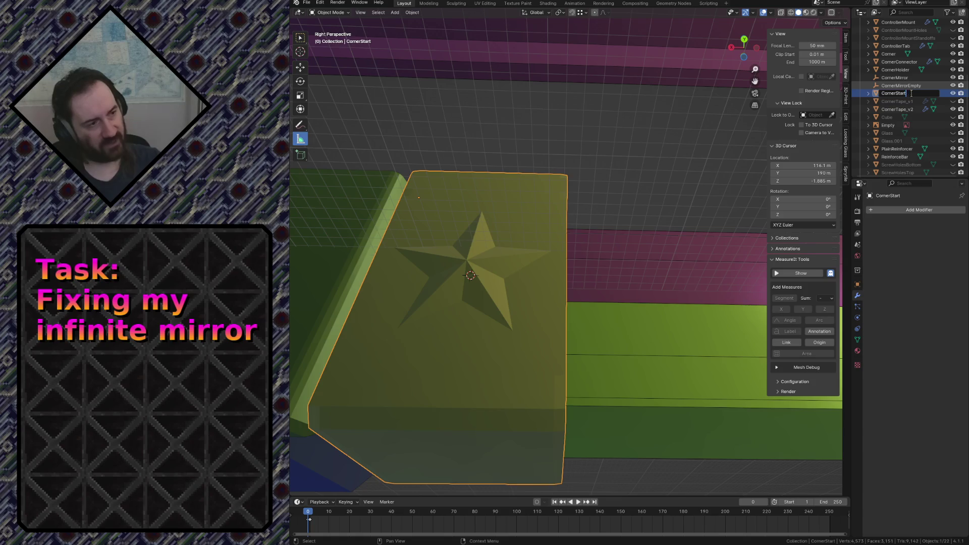
pyautogui.press('BackSpace')
pyautogui.press('Return')
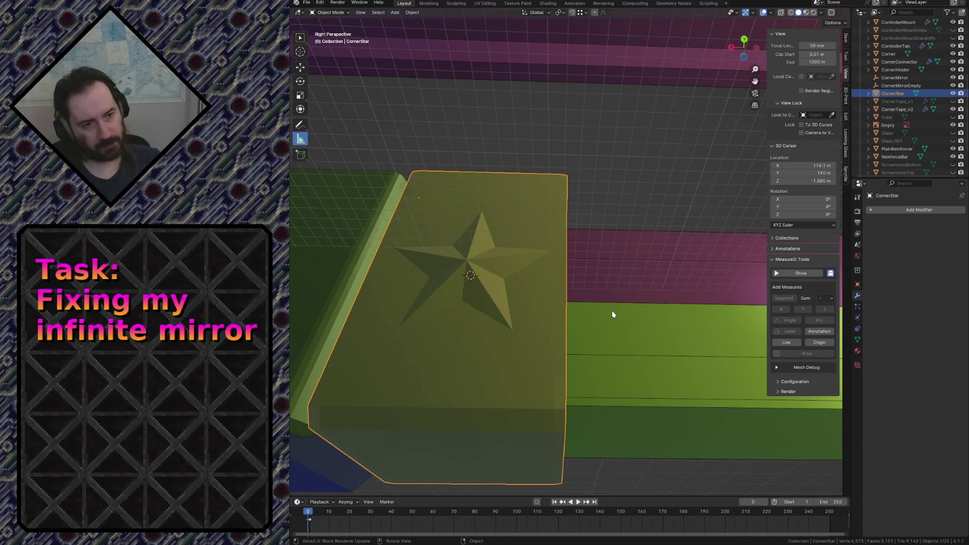
# Enter Edit Mode on CornerStar and select the star faces and points.
pyautogui.press('Tab')
pyautogui.keyDown('shift'); pyautogui.click(432, 278); pyautogui.keyUp('shift')
pyautogui.keyDown('shift'); pyautogui.click(404, 260); pyautogui.keyUp('shift')
pyautogui.keyDown('shift'); pyautogui.click(447, 243); pyautogui.keyUp('shift')
pyautogui.keyDown('shift'); pyautogui.click(437, 233); pyautogui.keyUp('shift')
pyautogui.keyDown('shift'); pyautogui.click(500, 254); pyautogui.keyUp('shift')
pyautogui.keyDown('shift'); pyautogui.click(486, 290); pyautogui.keyUp('shift')
pyautogui.keyDown('shift'); pyautogui.click(492, 255); pyautogui.keyUp('shift')
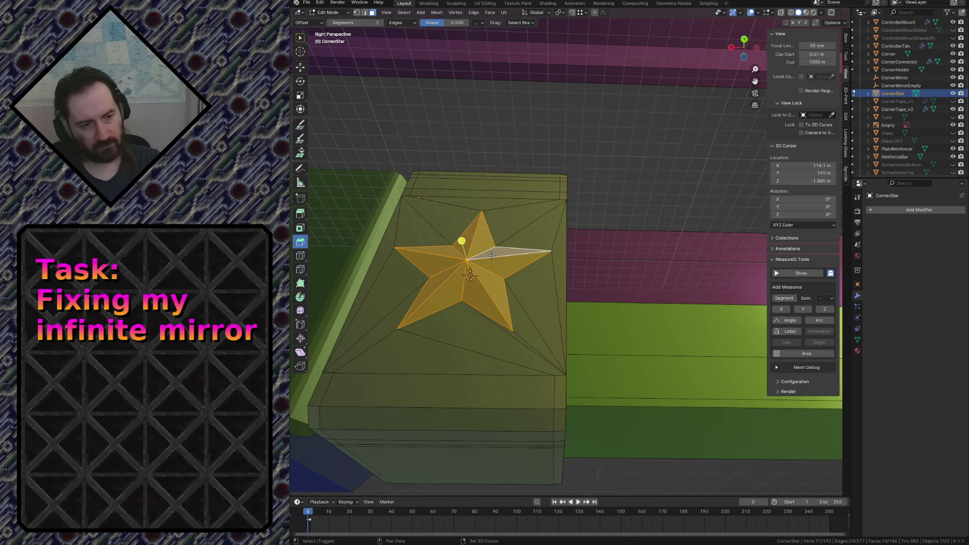
# Invert the selection and delete the surrounding box faces, keeping only the star.
pyautogui.hotkey('ctrl', 'i')
pyautogui.press('x')
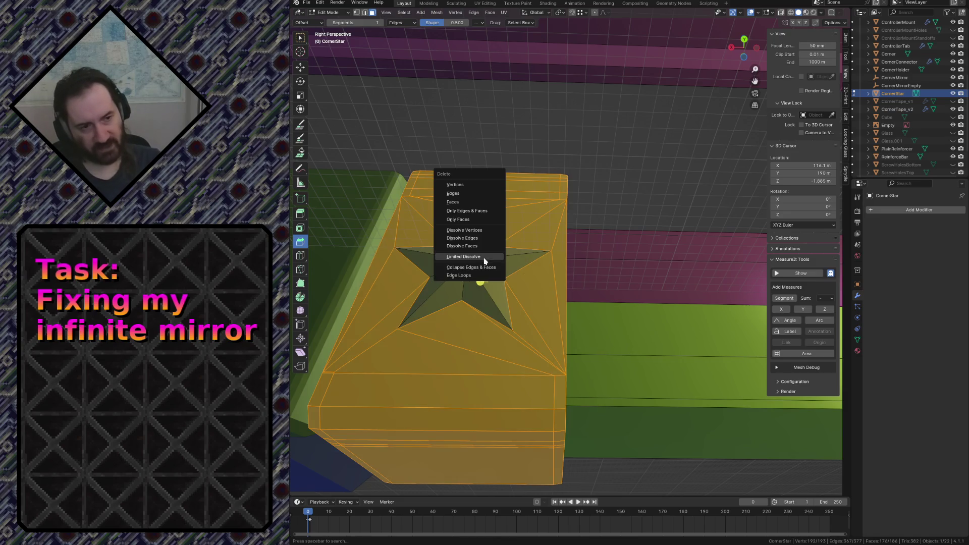
pyautogui.click(465, 201)
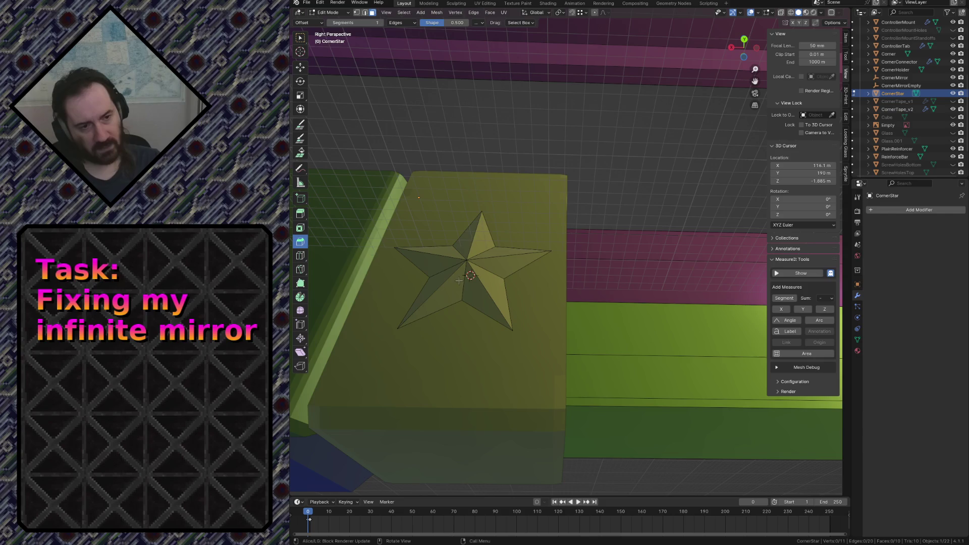
# Select the star's outer boundary loop and extrude it about 1.72 m along Y.
pyautogui.keyDown('alt'); pyautogui.click(444, 307); pyautogui.keyUp('alt')
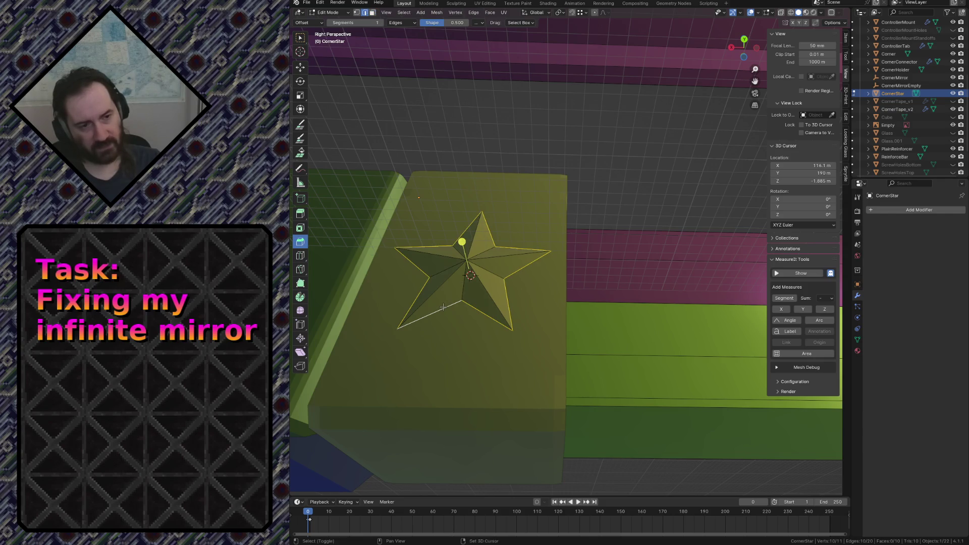
pyautogui.hotkey('shift', '`')
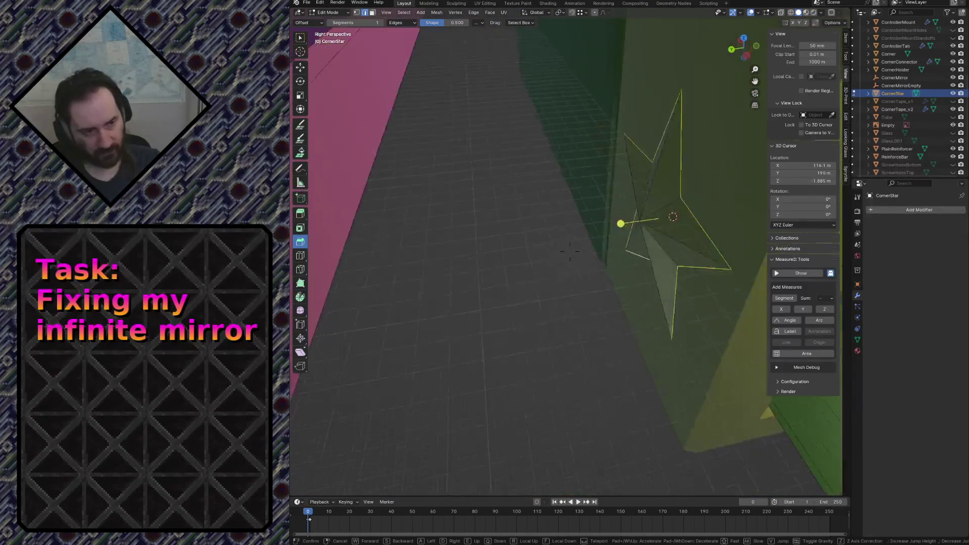
pyautogui.click(571, 252)
pyautogui.press('g')
pyautogui.press('y')
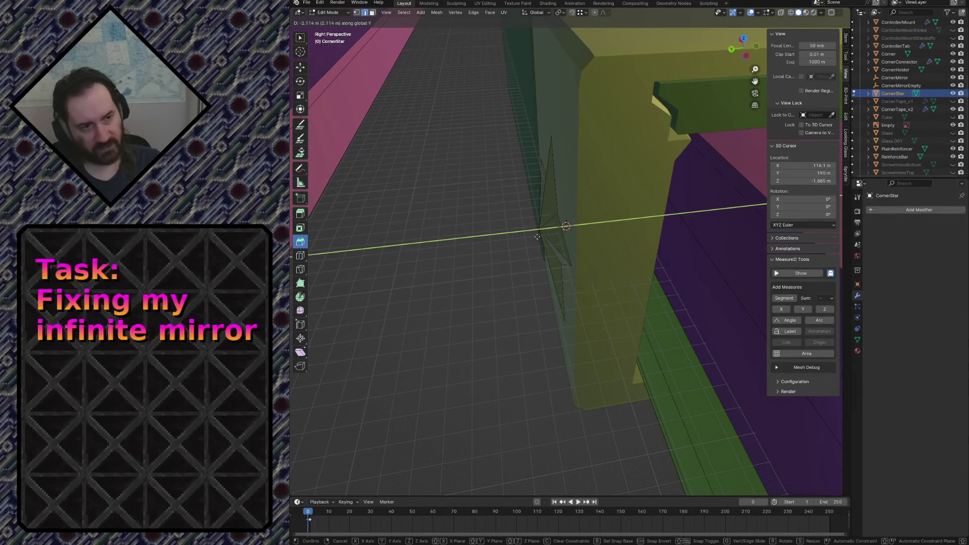
pyautogui.click(522, 239)
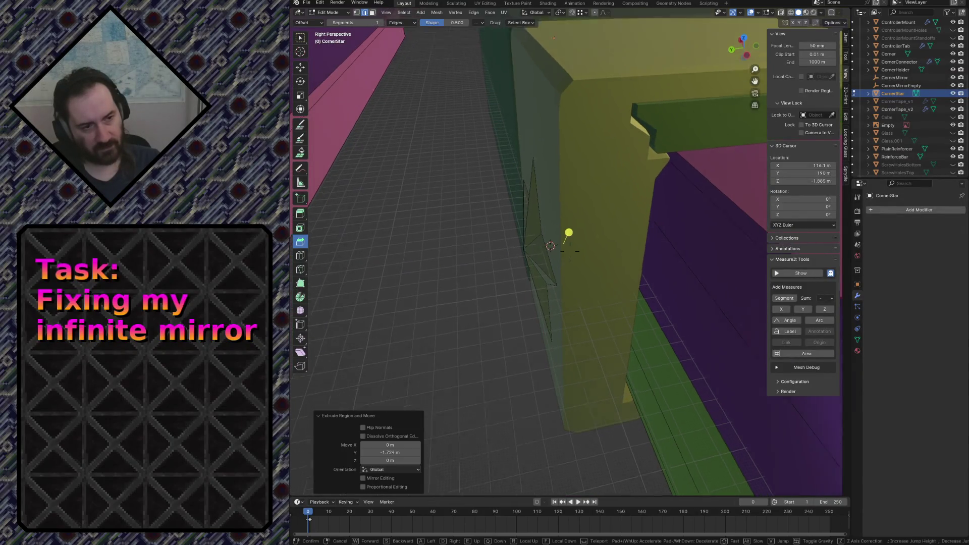
# Check the extruded star from farther back, select all of it and bring up the F3 command search.
pyautogui.hotkey('shift', '`')
pyautogui.press('w')
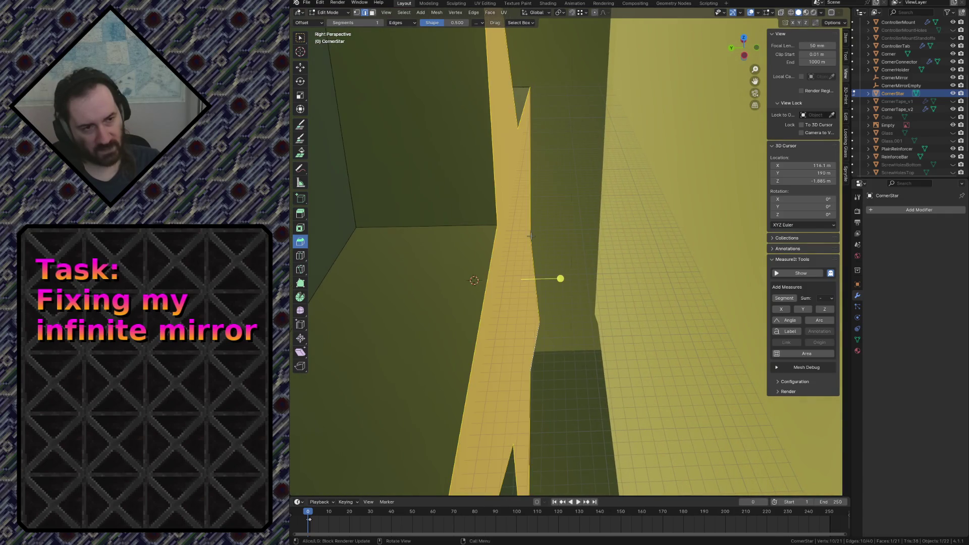
pyautogui.click(570, 252)
pyautogui.press('a')
pyautogui.press('F3')
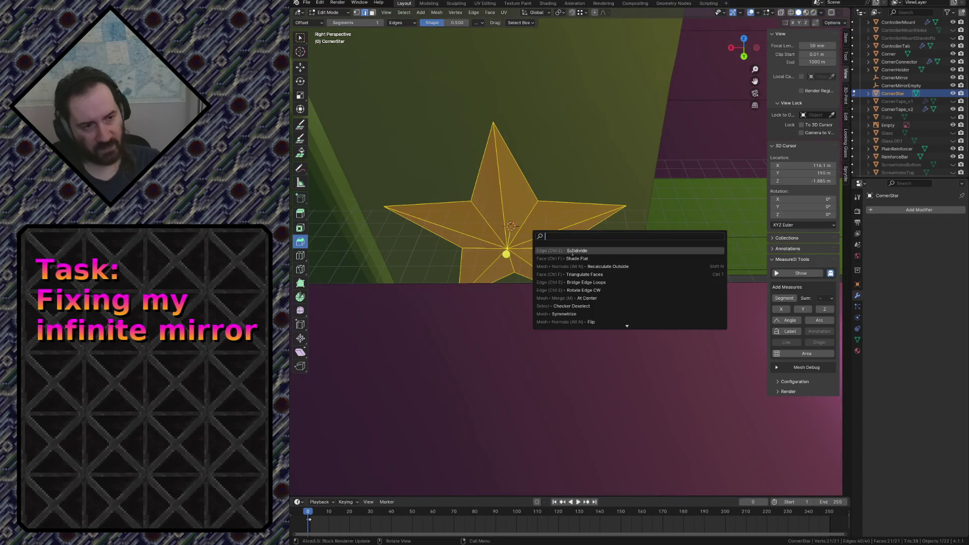
# Make the star's normals point outward, check it, and save the blend file.
pyautogui.click(591, 266)
pyautogui.hotkey('shift', '`')
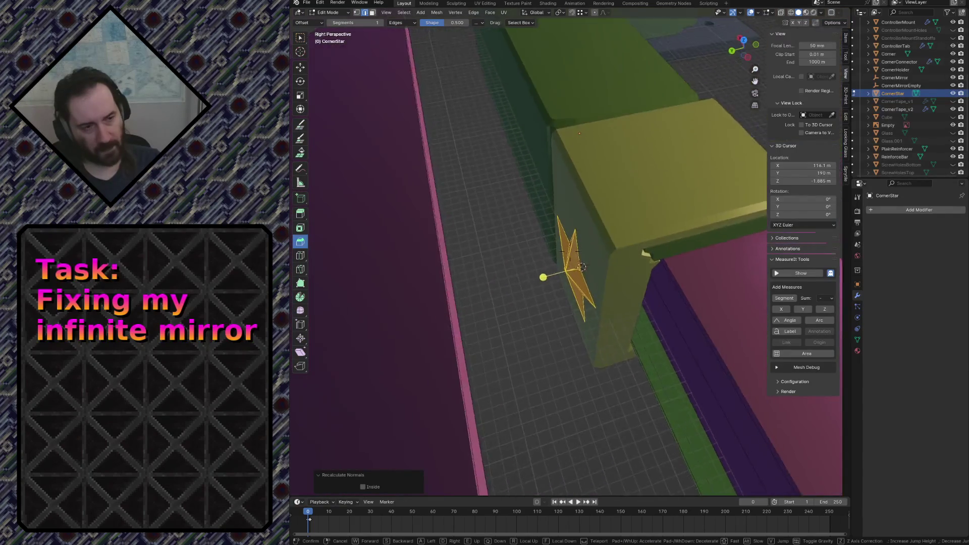
pyautogui.click(570, 237)
pyautogui.hotkey('ctrl', 's')
# Move the selected vertex along Y by -0.01 m.
pyautogui.press('g')
pyautogui.press('y')
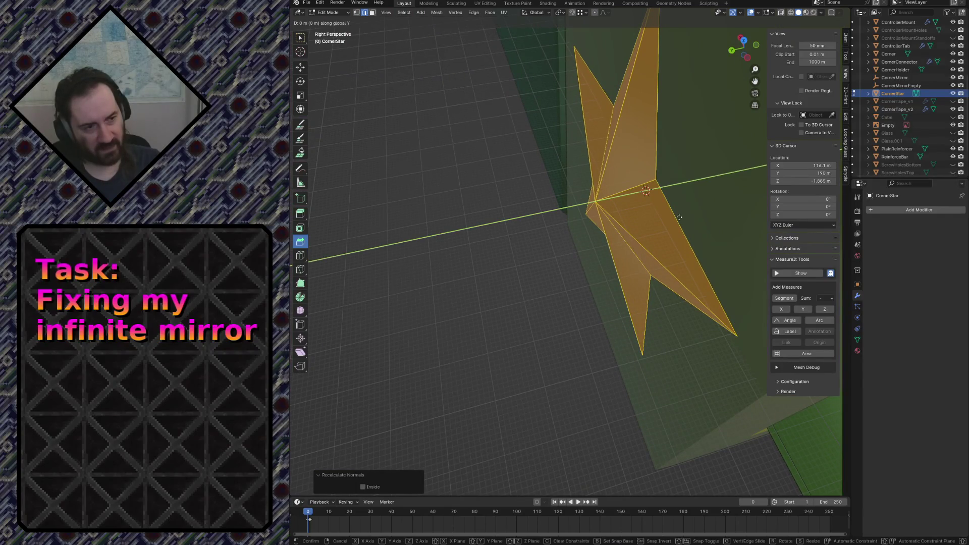
pyautogui.click(680, 217)
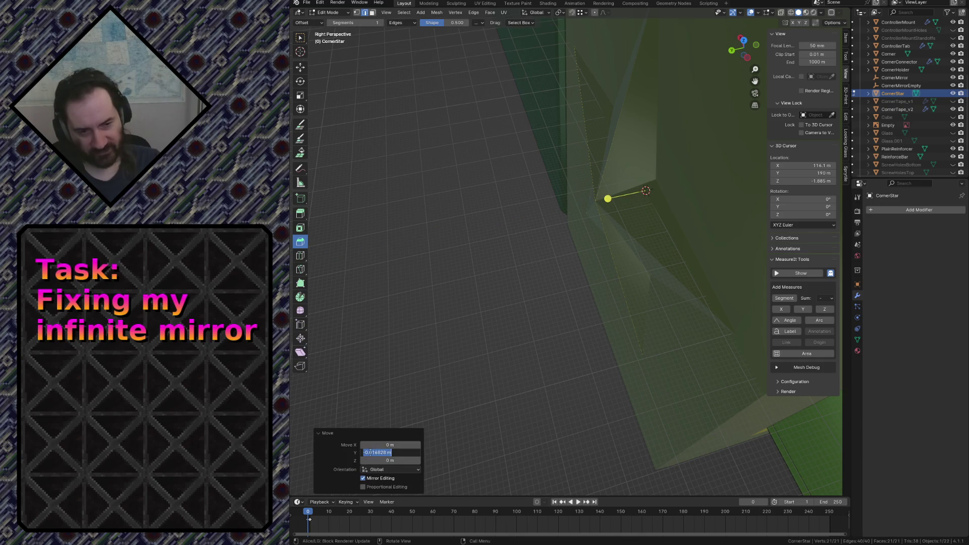
pyautogui.press('BackSpace')
pyautogui.press('Return')
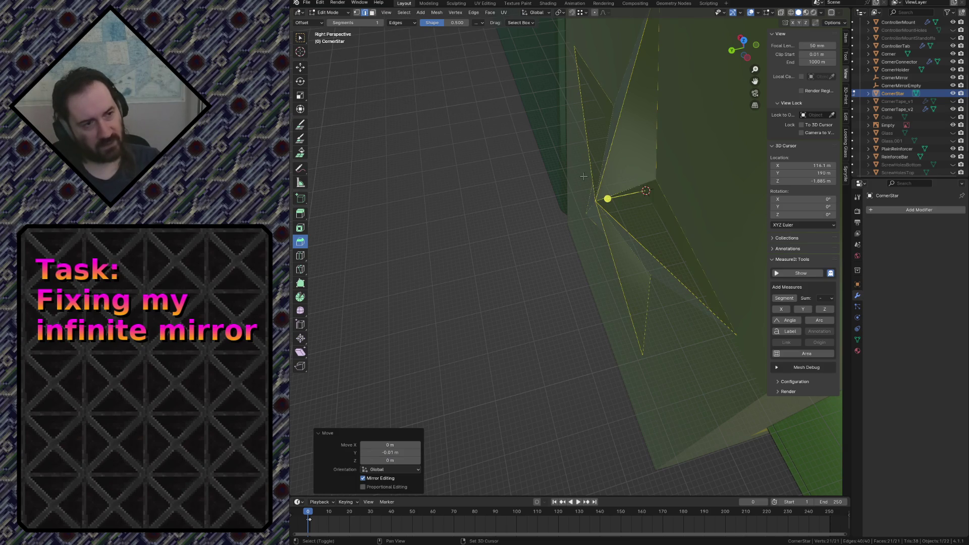
# Move the star along X (about 49.64 m) to sit beside the green bar and open the Add Modifier list.
pyautogui.hotkey('shift', '`')
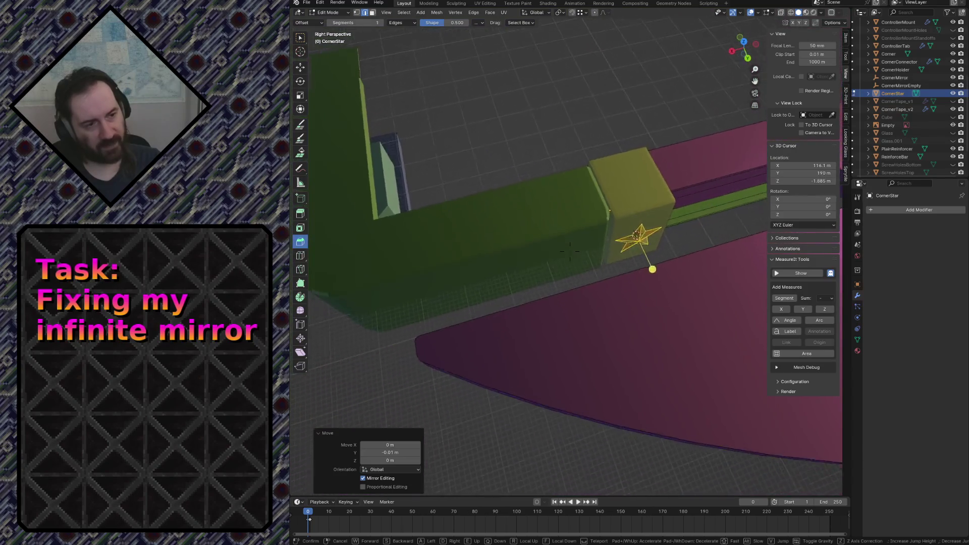
pyautogui.click(570, 252)
pyautogui.press('g')
pyautogui.press('y')
pyautogui.press('x')
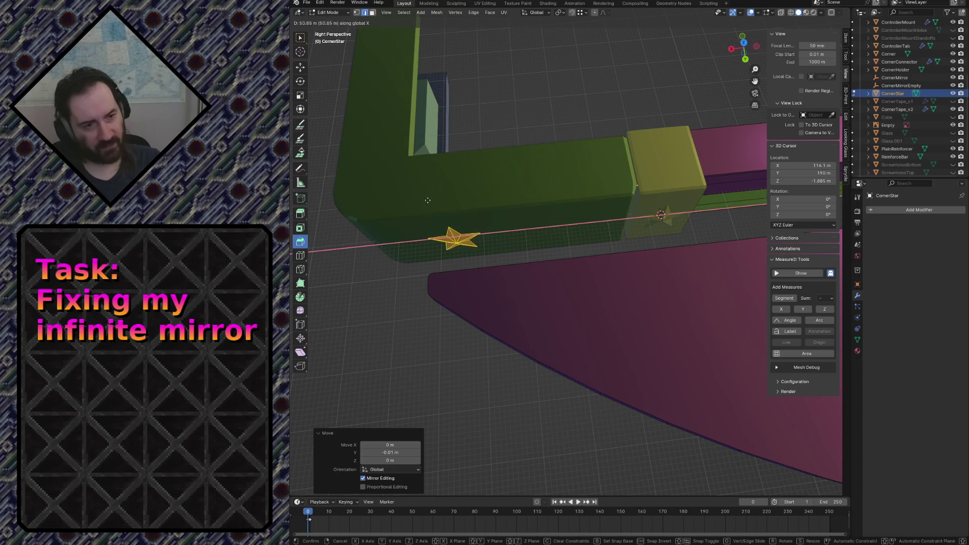
pyautogui.click(431, 200)
pyautogui.click(910, 210)
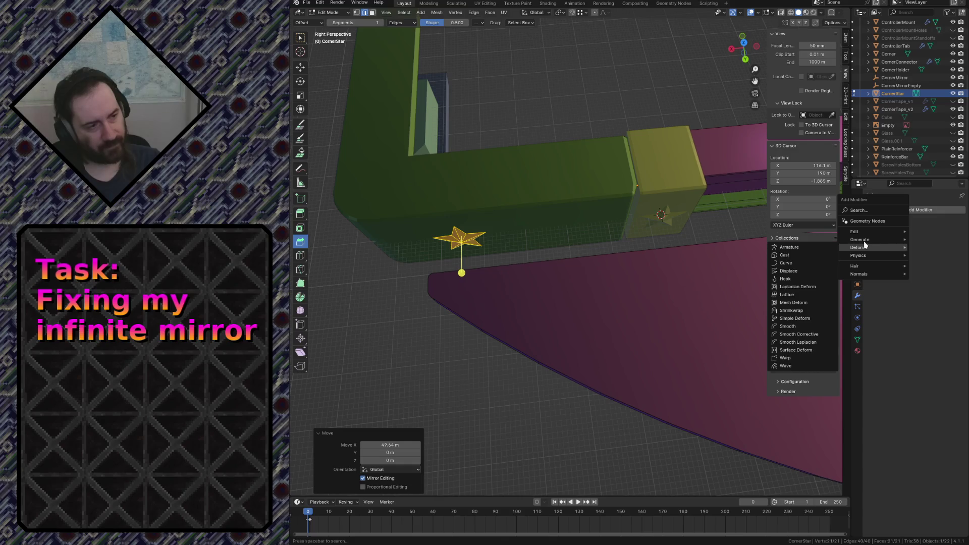
pyautogui.moveTo(861, 240)
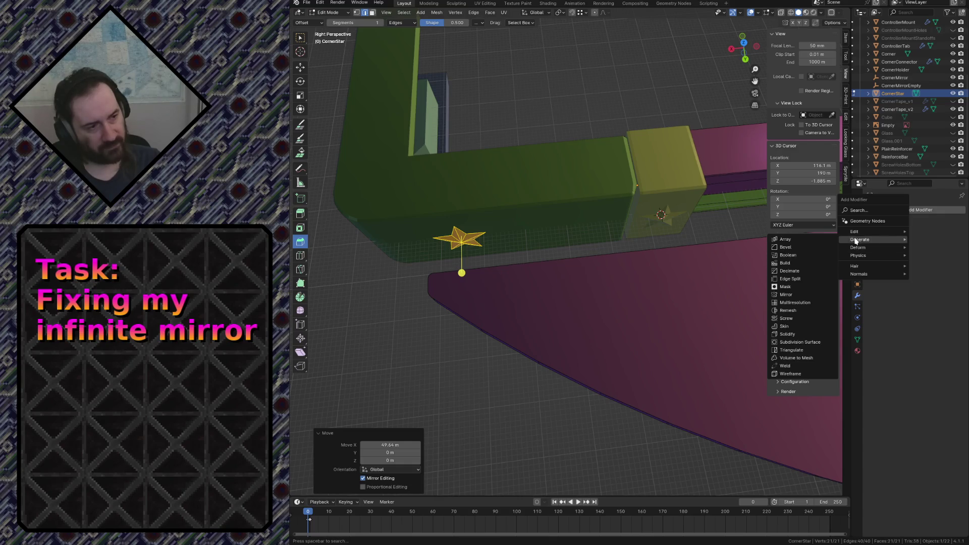
# Add an Array modifier to the star with Relative Offset X dragged to -1.9.
pyautogui.click(809, 243)
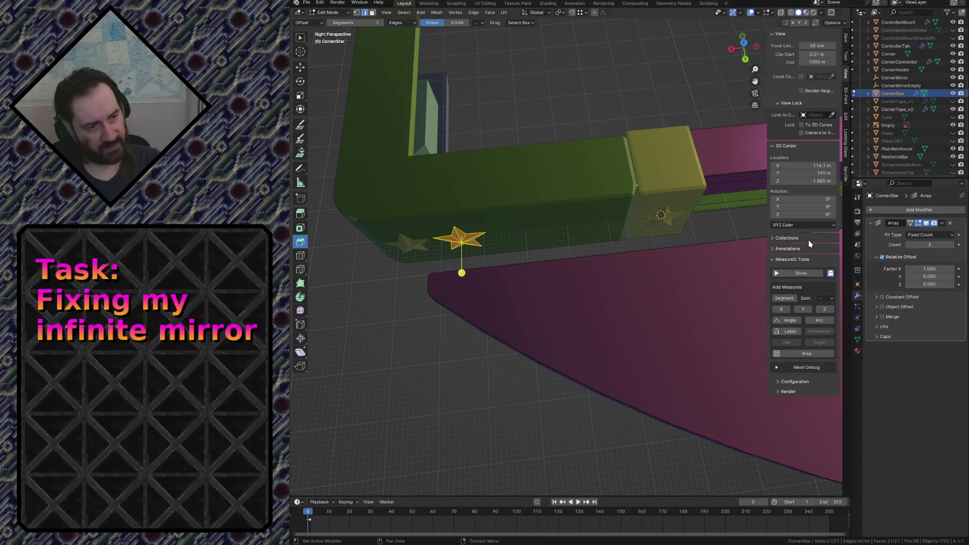
pyautogui.click(909, 273)
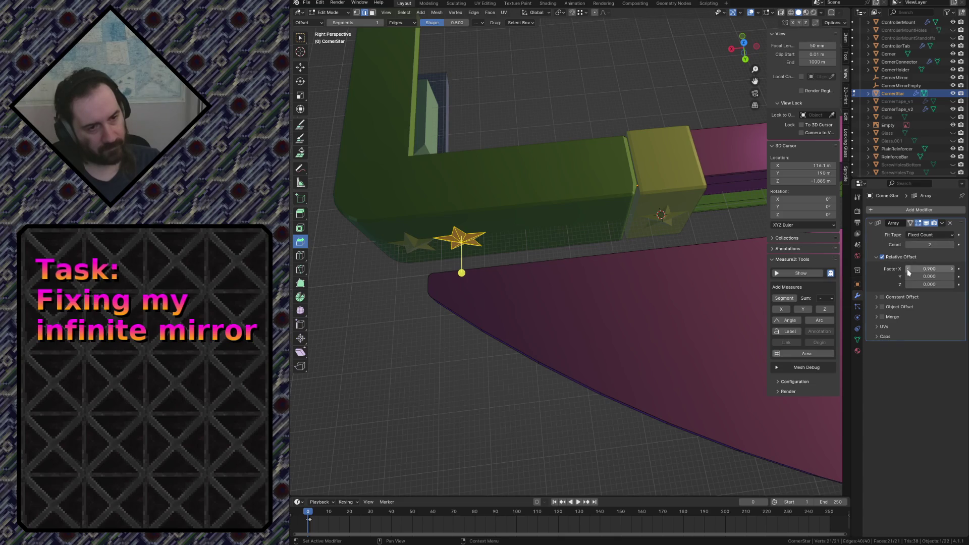
pyautogui.moveTo(908, 273); pyautogui.dragTo(879, 273)
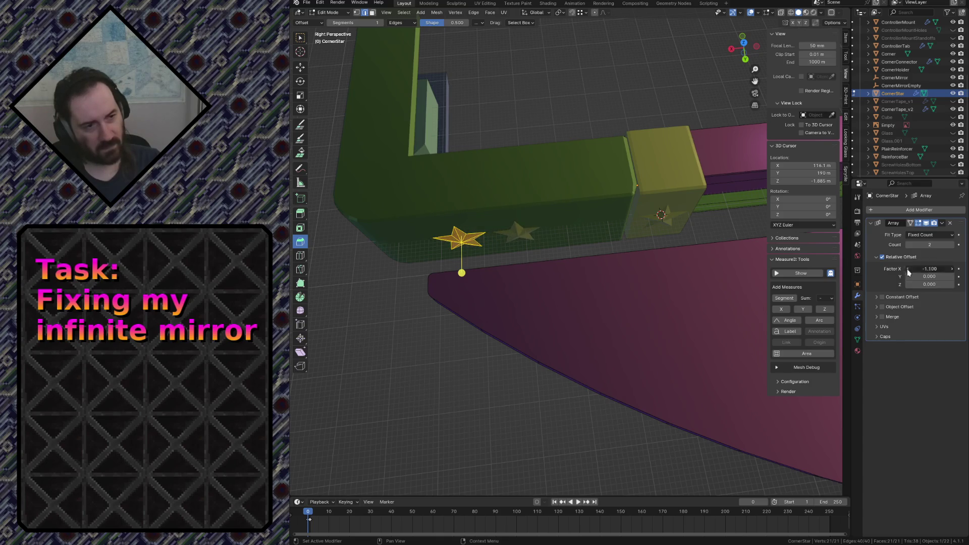
pyautogui.moveTo(908, 273); pyautogui.dragTo(879, 273)
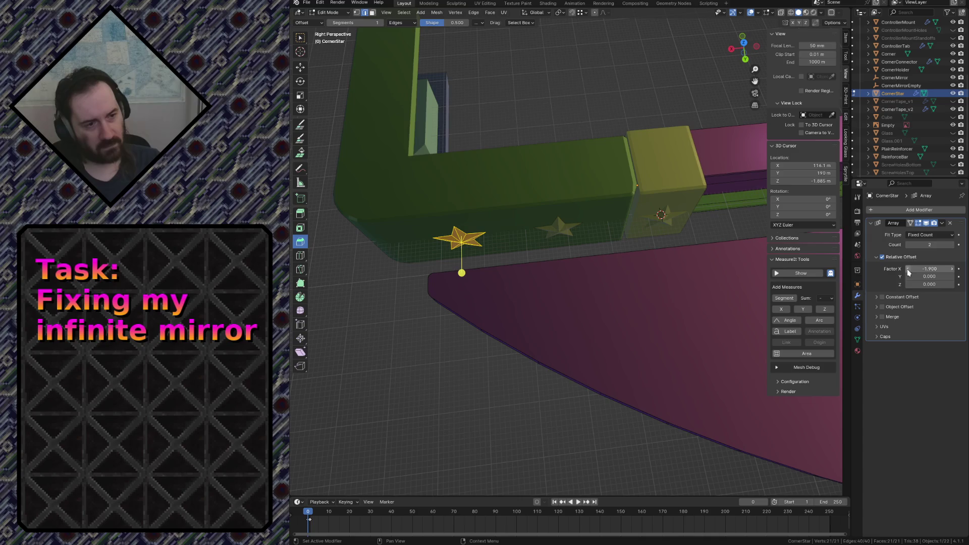
# Fly closer to the bar, switch to Top Orthographic, select the holder and leave Edit Mode.
pyautogui.hotkey('shift', '`')
pyautogui.press('w')
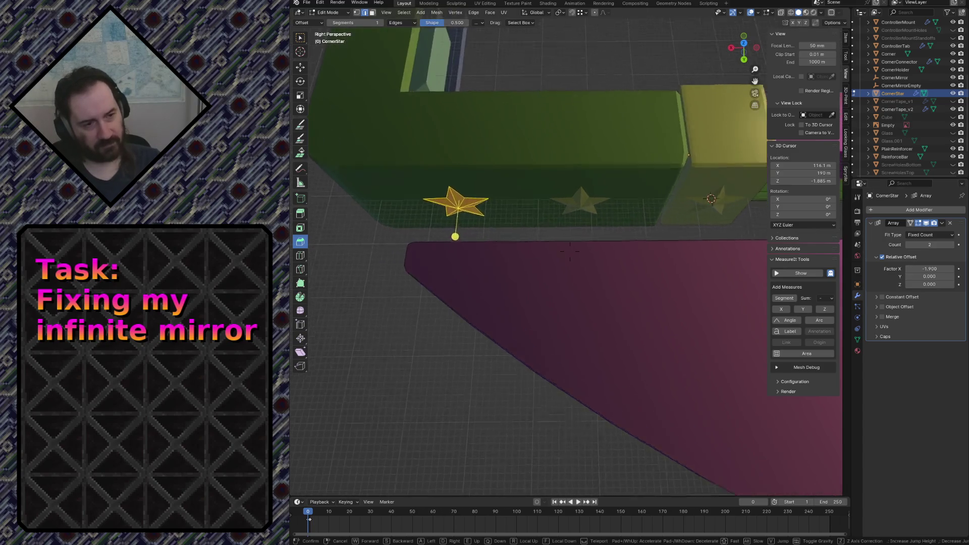
pyautogui.press('Escape')
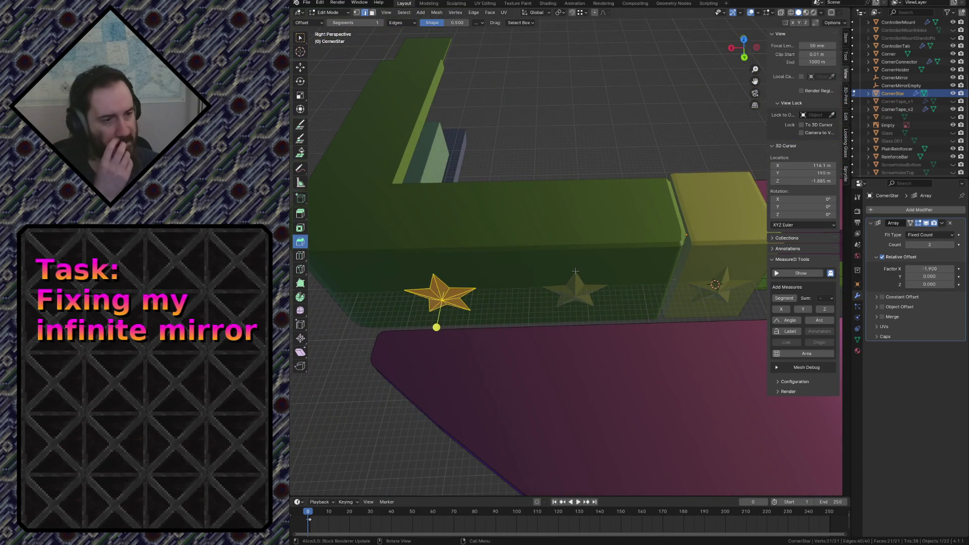
pyautogui.press('KP_7')
pyautogui.scroll(-2, 577, 271)
pyautogui.scroll(-2, 569, 280)
pyautogui.scroll(-2, 561, 288)
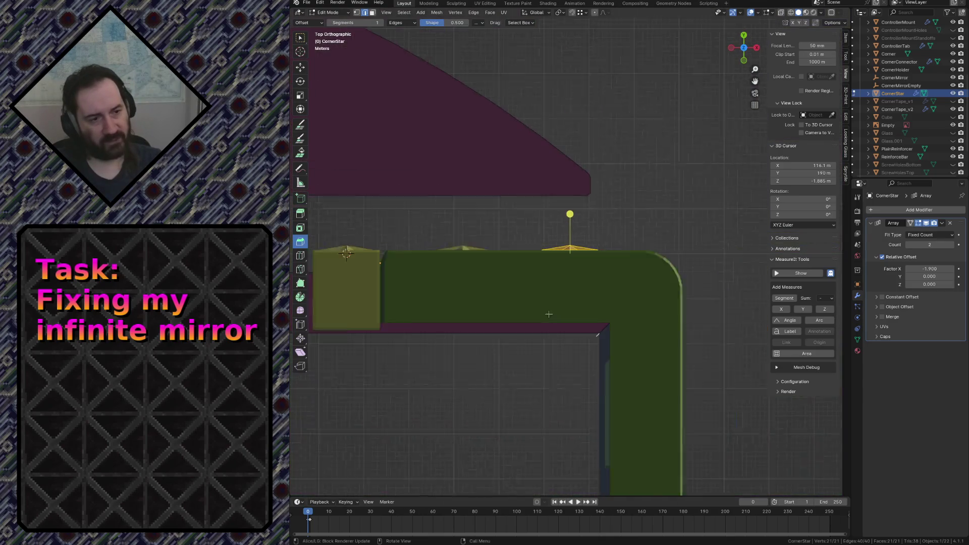
pyautogui.scroll(-1, 554, 291)
pyautogui.scroll(1, 556, 292)
pyautogui.scroll(1, 564, 265)
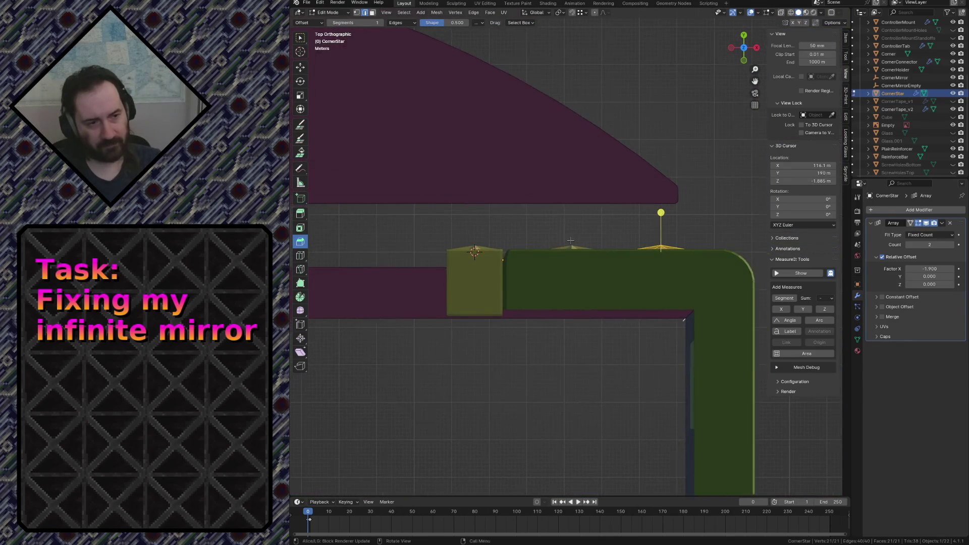
pyautogui.scroll(1, 570, 241)
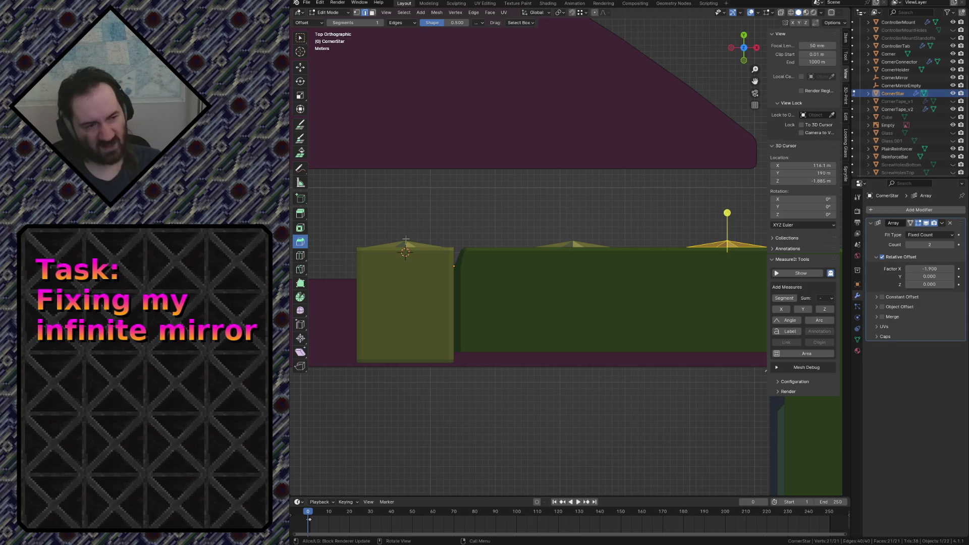
pyautogui.press('Tab')
pyautogui.click(410, 264)
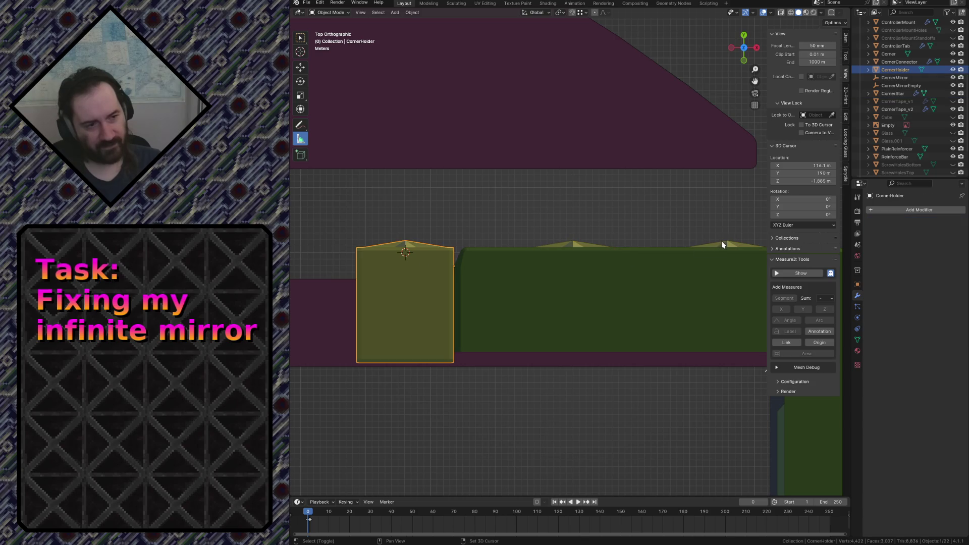
# Snap the 3D cursor to the middle star's apex vertex, then return to Object Mode with the star active.
pyautogui.click(722, 245)
pyautogui.press('Tab')
pyautogui.click(724, 238)
pyautogui.keyDown('shift'); pyautogui.click(395, 234); pyautogui.keyUp('shift')
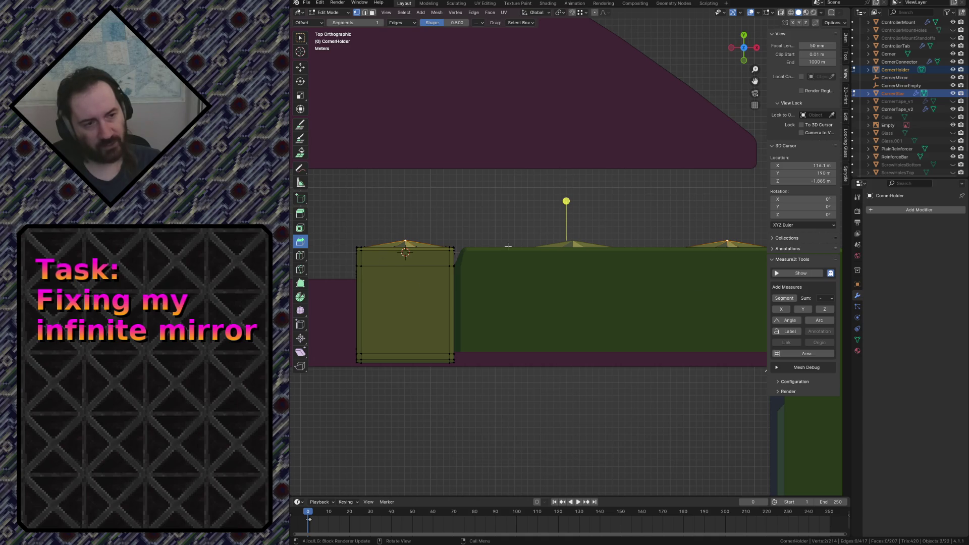
pyautogui.hotkey('shift', 's')
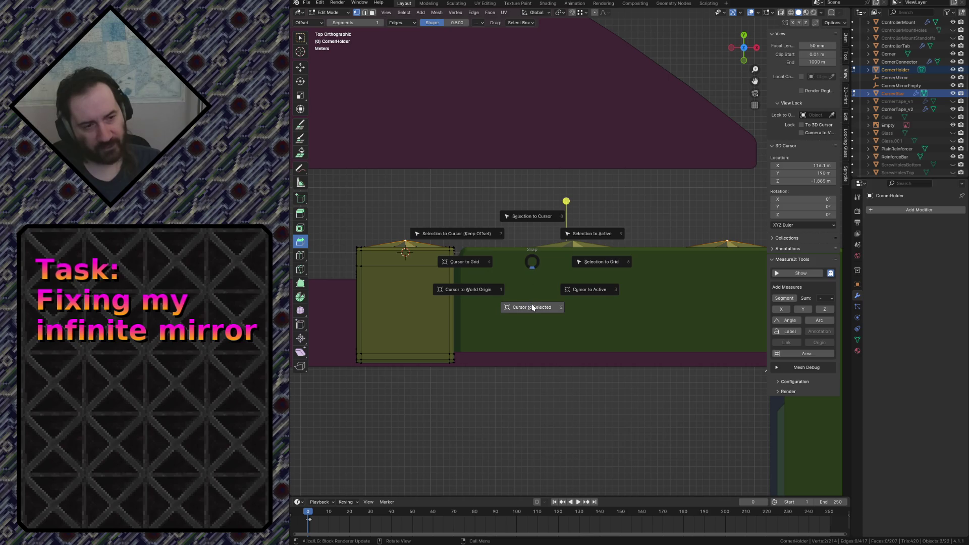
pyautogui.click(532, 307)
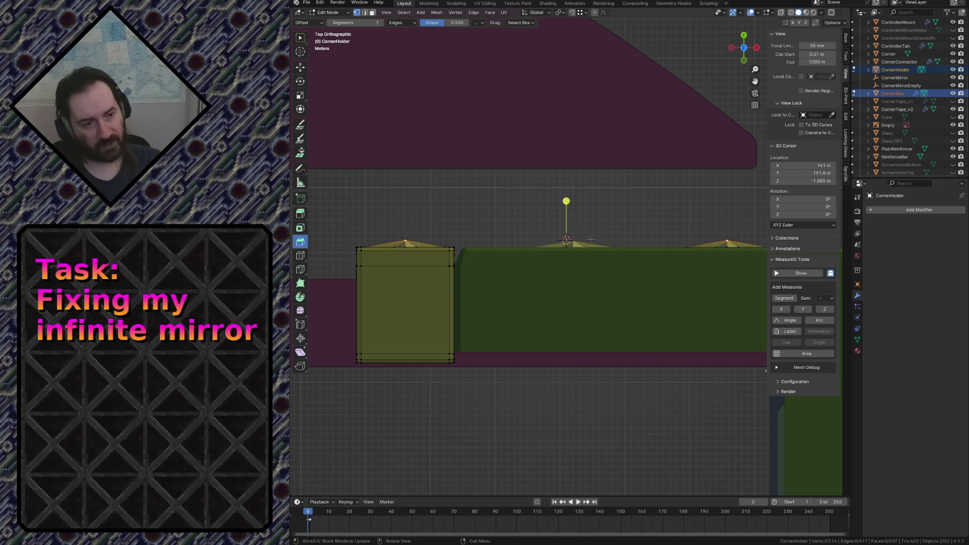
pyautogui.press('Tab')
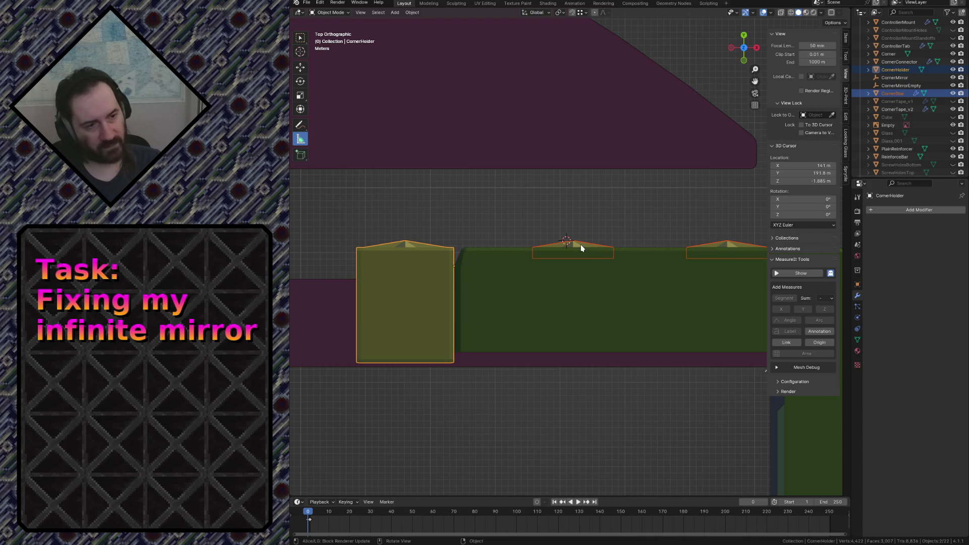
pyautogui.click(582, 245)
# Switch the star array from Relative to Constant Offset with Distance X -24.5 m, then select the holder.
pyautogui.moveTo(930, 268); pyautogui.dragTo(930, 269)
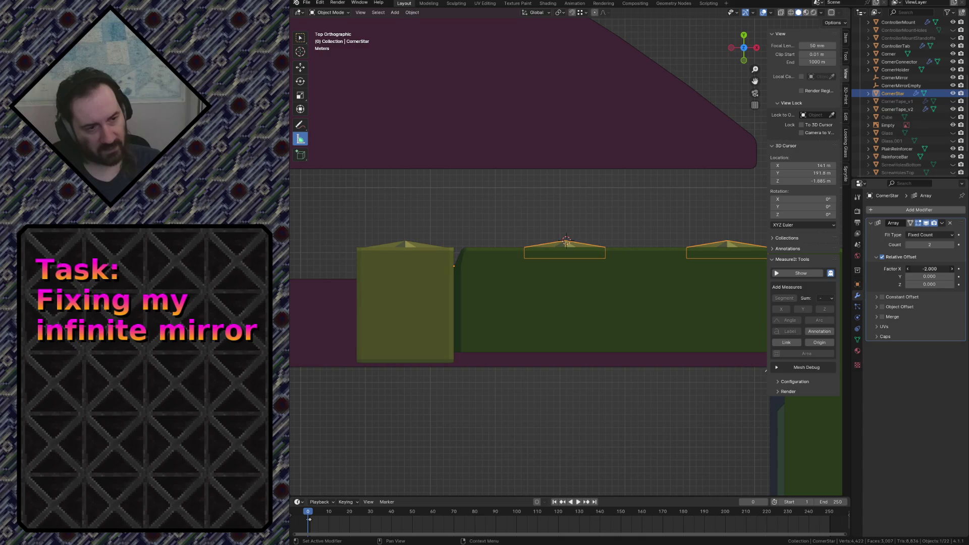
pyautogui.press('KP_Decimal')
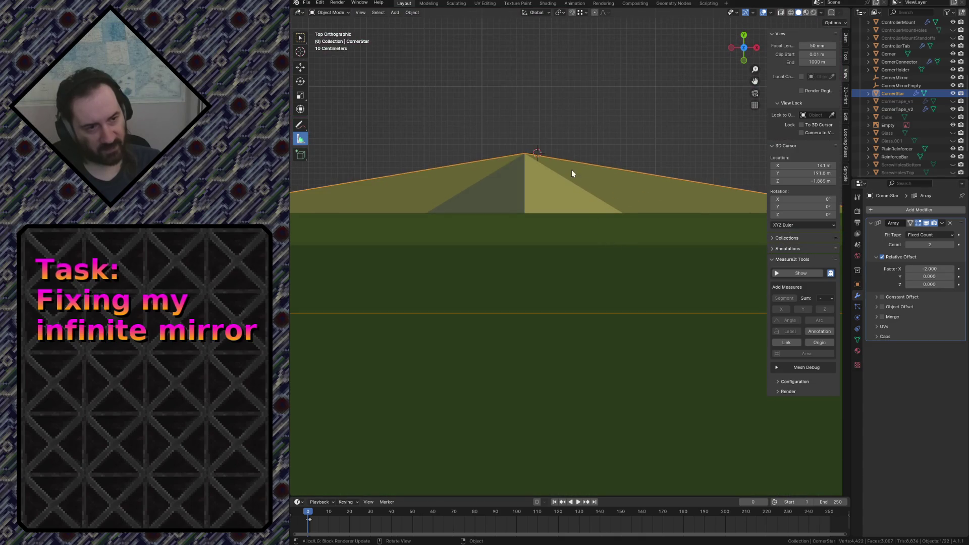
pyautogui.scroll(-3, 535, 152)
pyautogui.scroll(4, 703, 169)
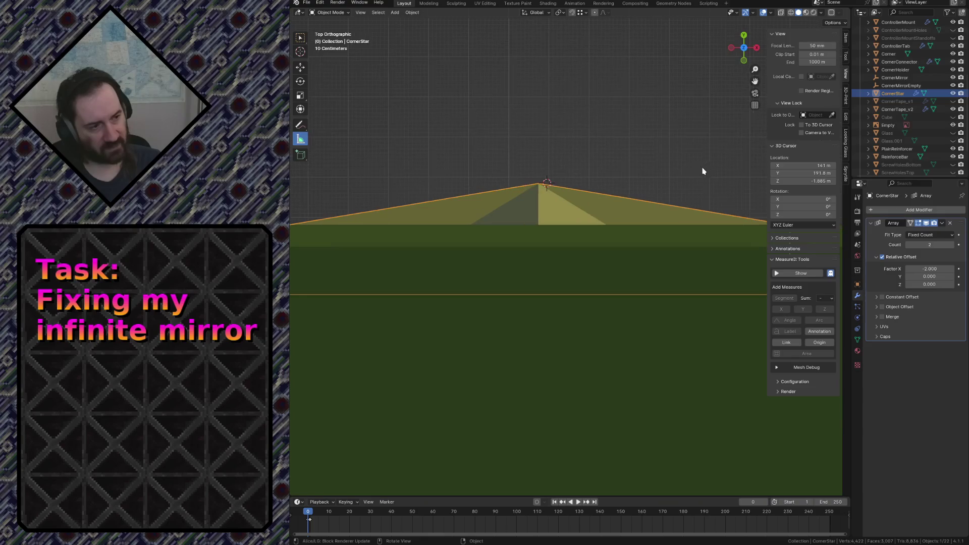
pyautogui.click(889, 258)
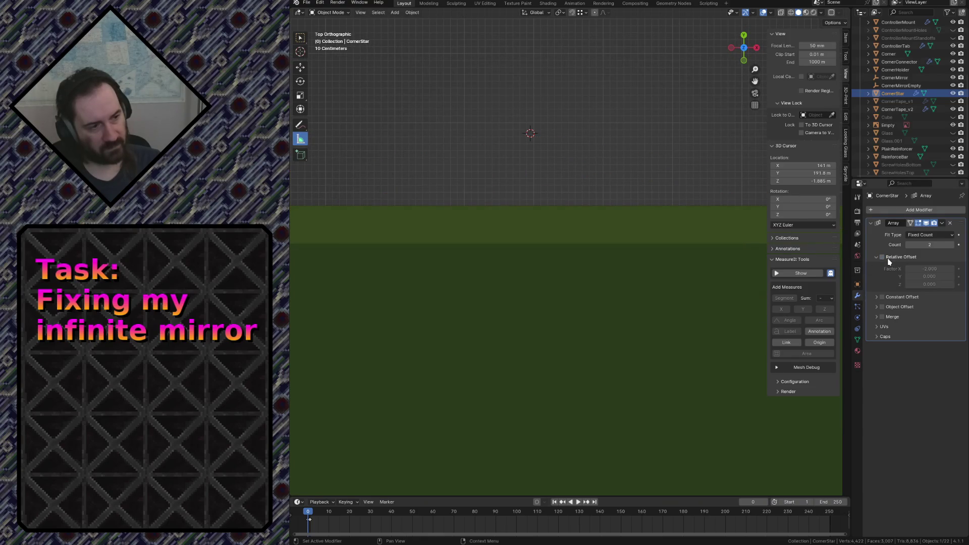
pyautogui.click(877, 298)
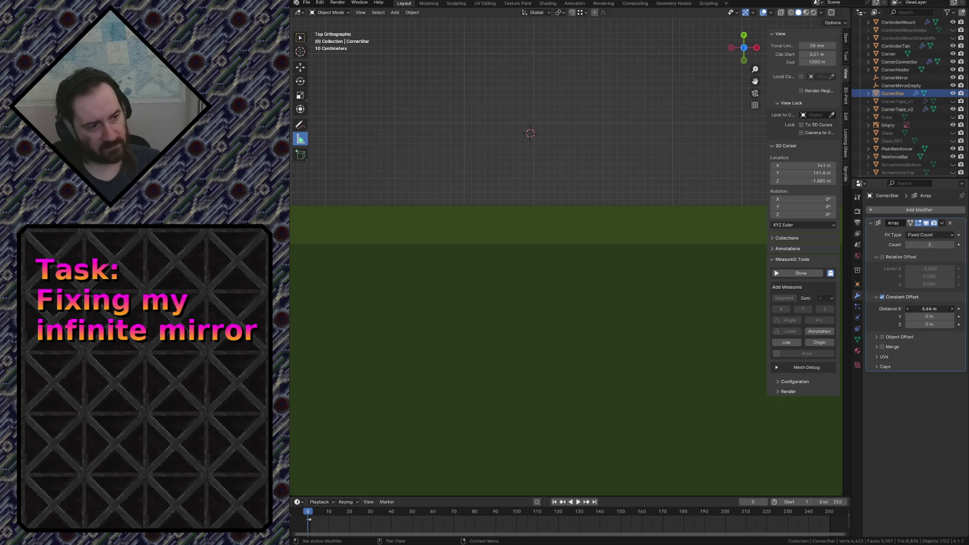
pyautogui.moveTo(930, 308); pyautogui.dragTo(901, 309)
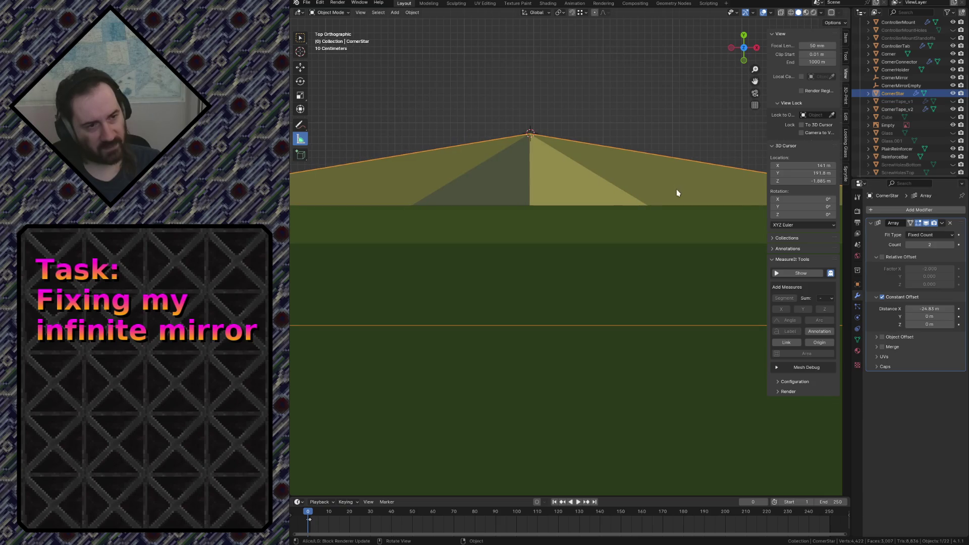
pyautogui.click(920, 309)
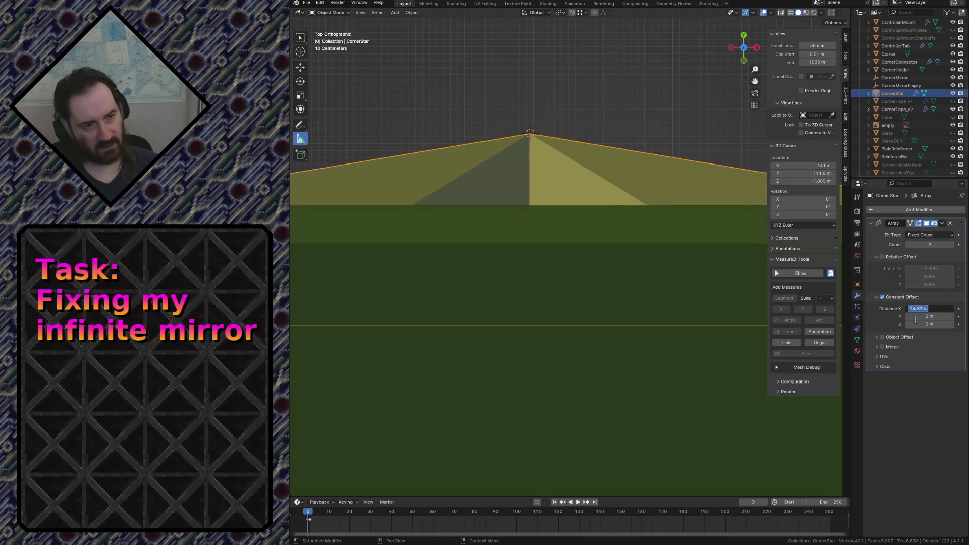
pyautogui.write('-25')
pyautogui.press('Return')
pyautogui.click(920, 309)
pyautogui.write('-24')
pyautogui.press('Return')
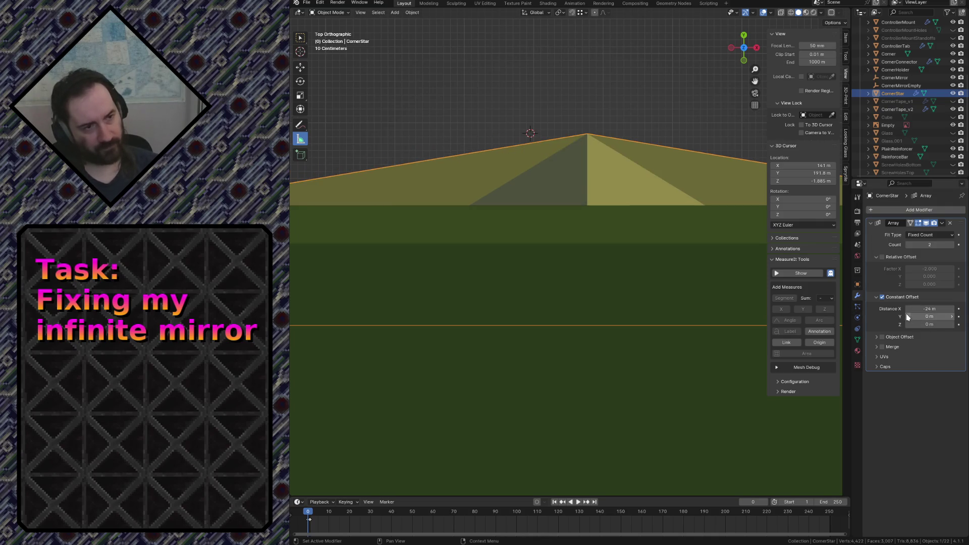
pyautogui.click(931, 308)
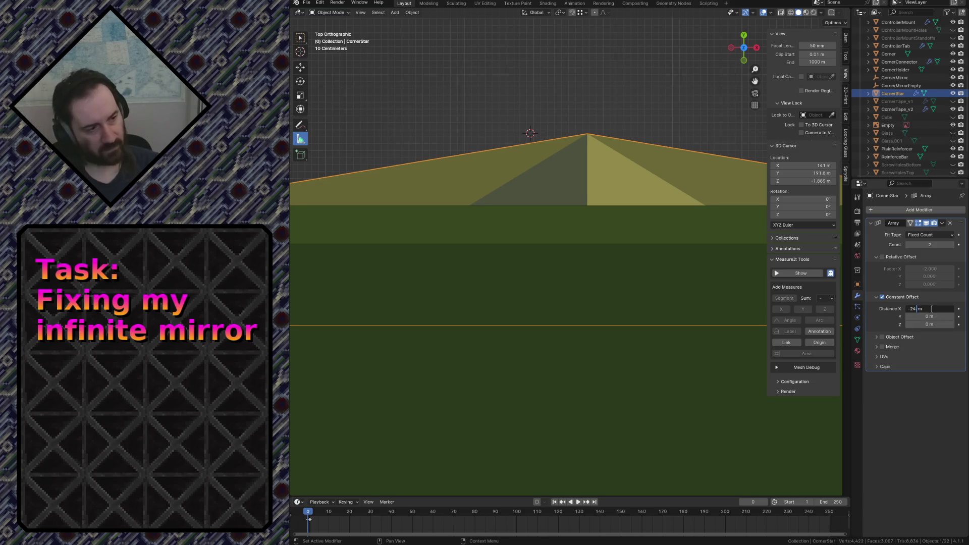
pyautogui.write('.5')
pyautogui.press('Return')
pyautogui.scroll(-3, 611, 222)
pyautogui.scroll(-4, 612, 223)
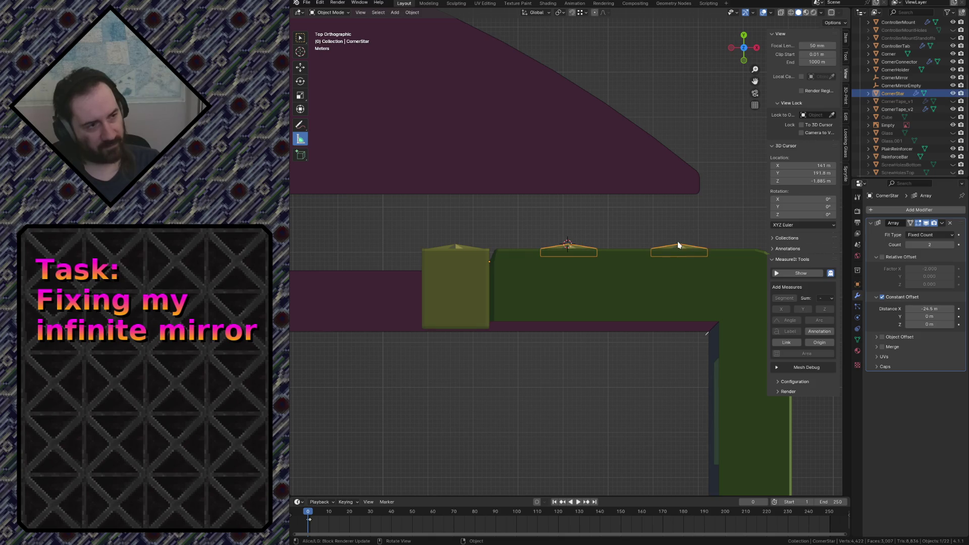
pyautogui.click(458, 258)
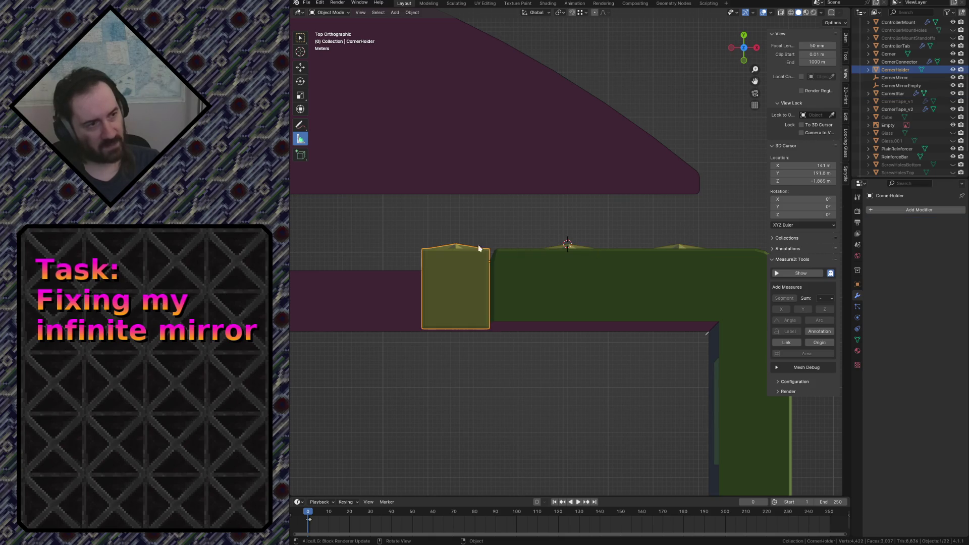
# Select CornerStar and drag the array's Constant Offset Distance X to -24.81 m.
pyautogui.click(847, 37)
pyautogui.click(576, 238)
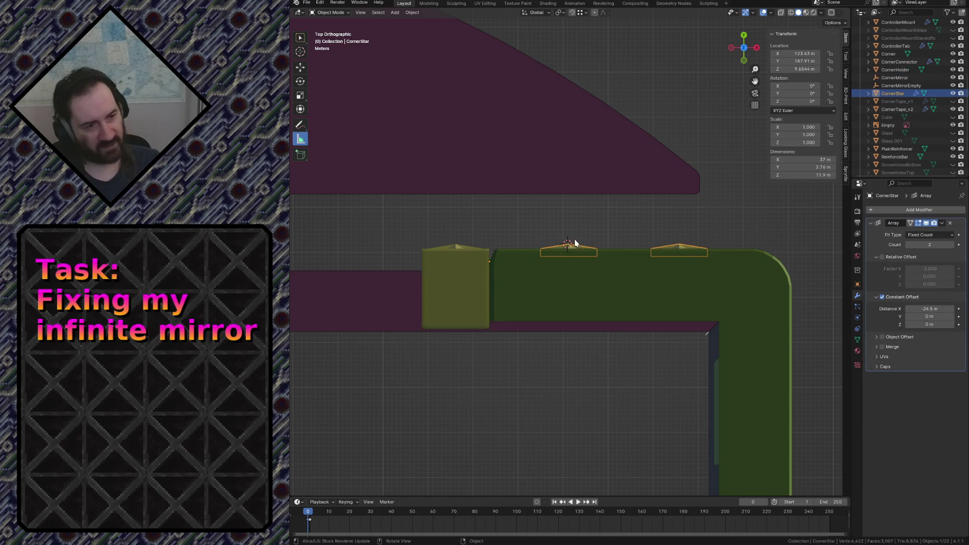
pyautogui.scroll(3, 608, 184)
pyautogui.scroll(2, 580, 204)
pyautogui.scroll(4, 590, 206)
pyautogui.scroll(1, 590, 206)
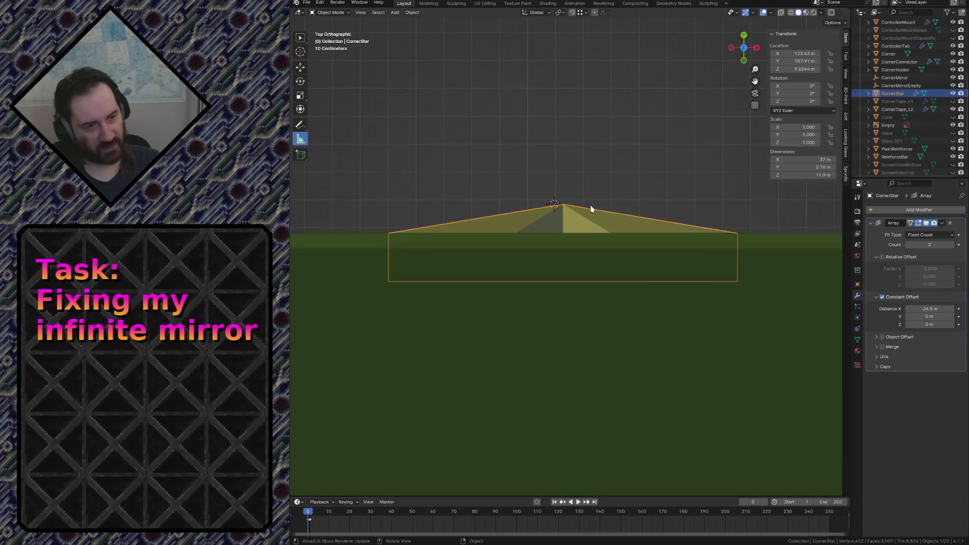
pyautogui.scroll(3, 587, 200)
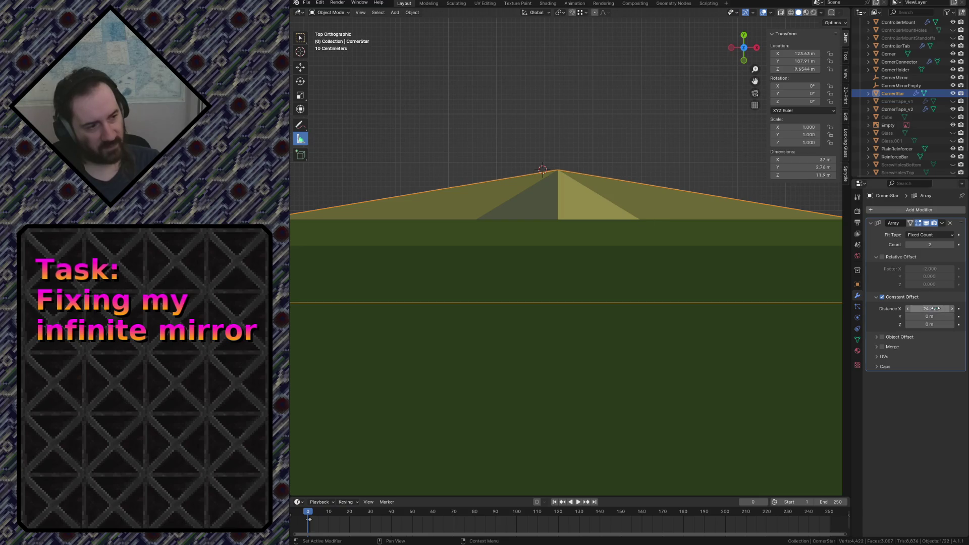
pyautogui.moveTo(930, 308); pyautogui.dragTo(917, 308)
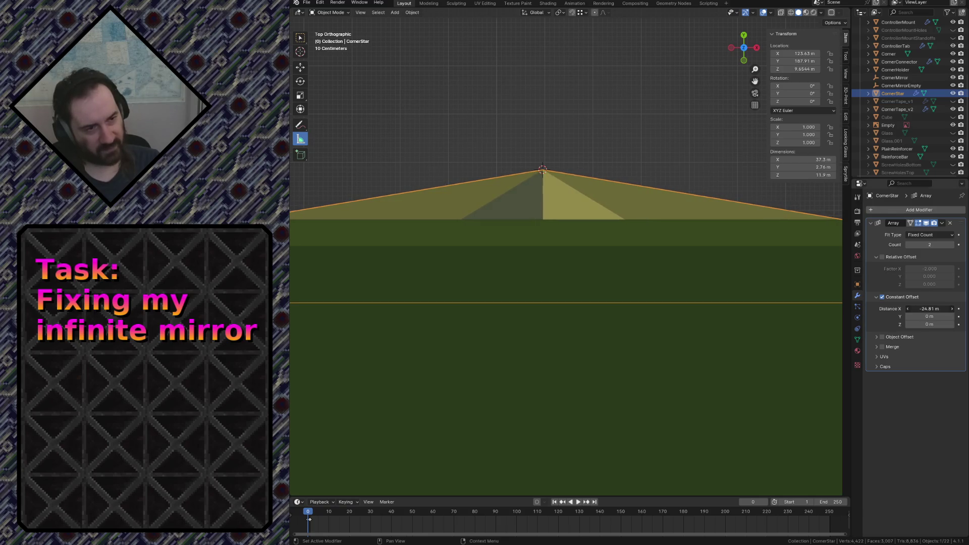
# Walk around the star bar to inspect it, save the file, and make CornerTape_v2 active.
pyautogui.hotkey('shift', '`')
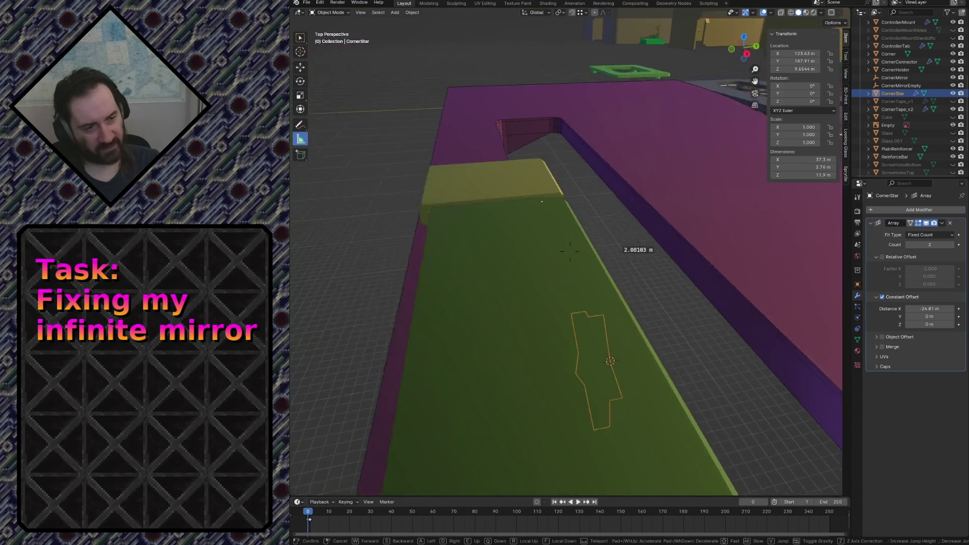
pyautogui.click(605, 183)
pyautogui.hotkey('ctrl', 's')
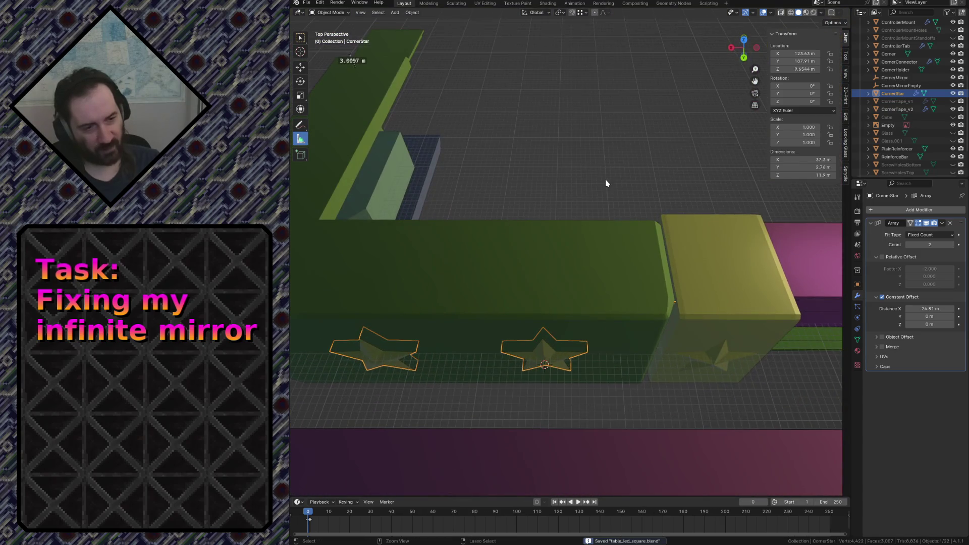
pyautogui.hotkey('shift', '`')
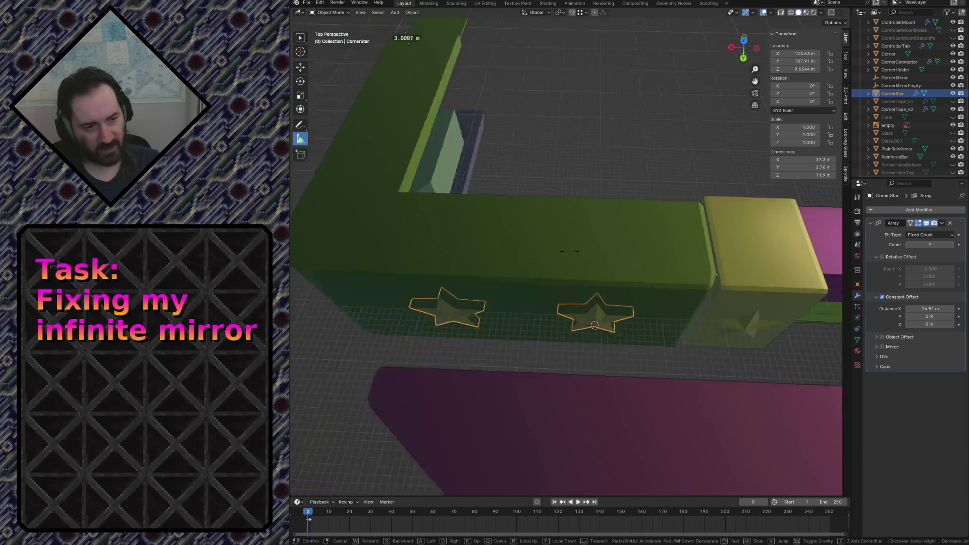
pyautogui.press('w')
pyautogui.press('Escape')
pyautogui.click(590, 179)
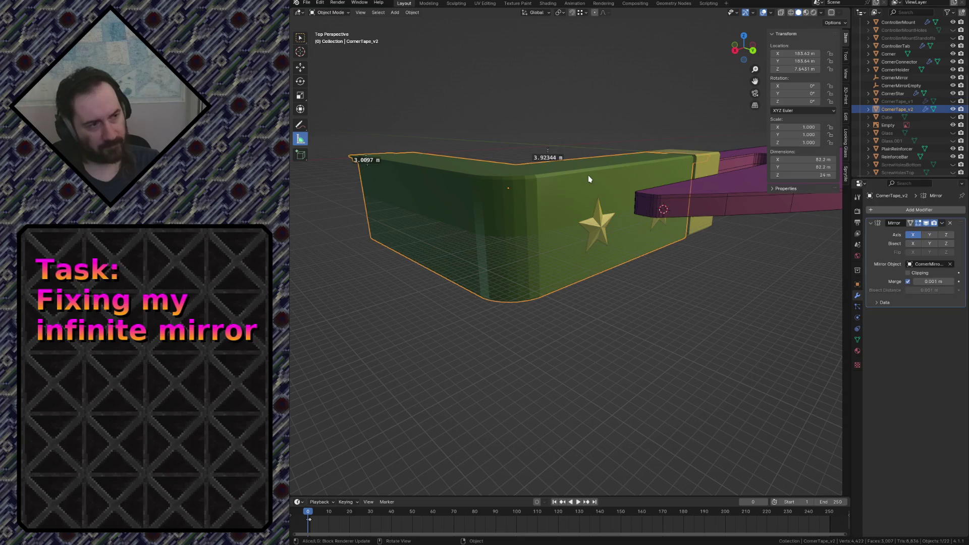
# Give CornerTape_v2 a Boolean union with CornerStar and move it above the Mirror modifier.
pyautogui.click(894, 207)
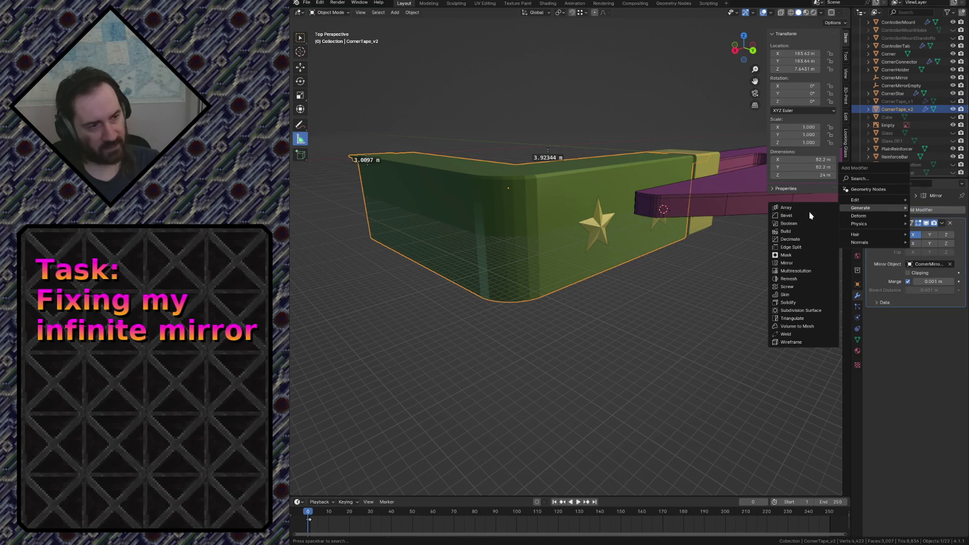
pyautogui.click(839, 243)
pyautogui.click(950, 346)
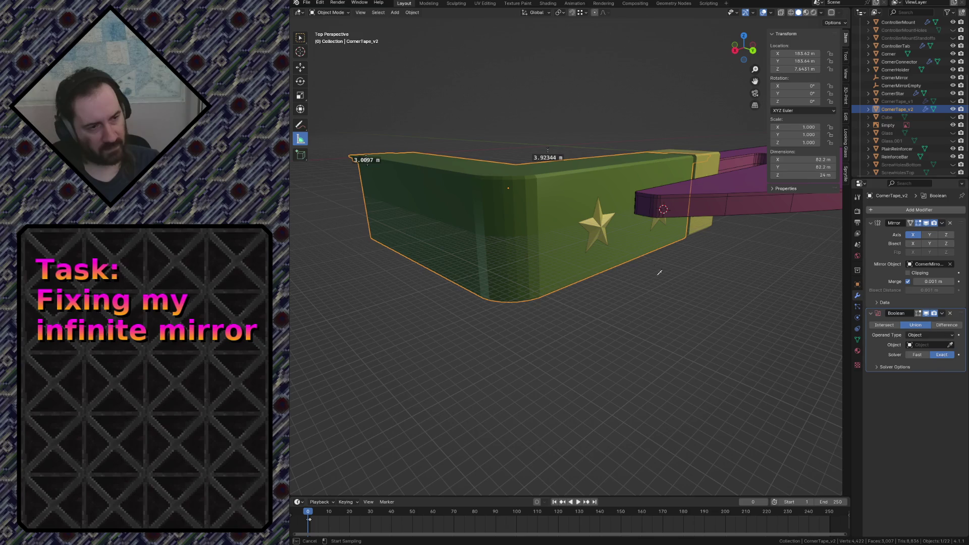
pyautogui.click(598, 221)
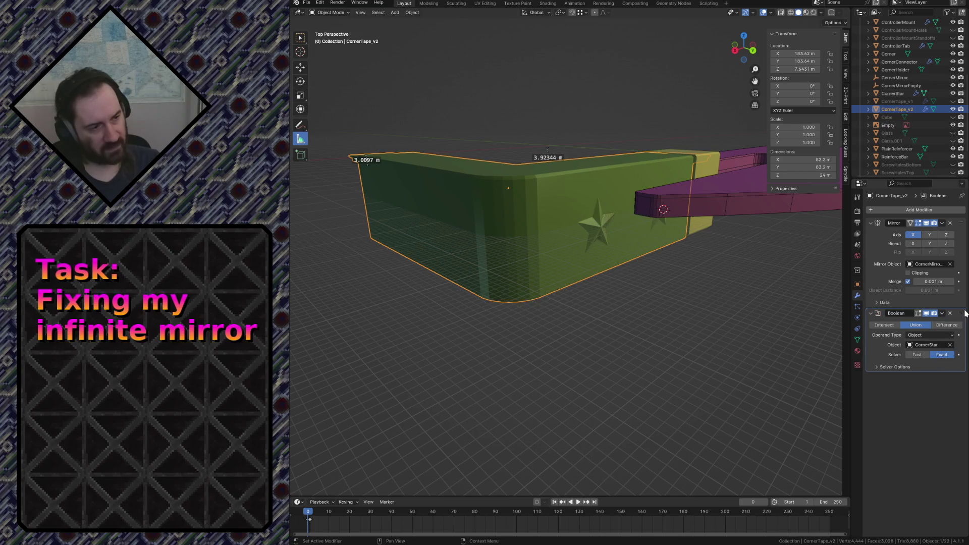
pyautogui.moveTo(966, 314); pyautogui.dragTo(967, 215)
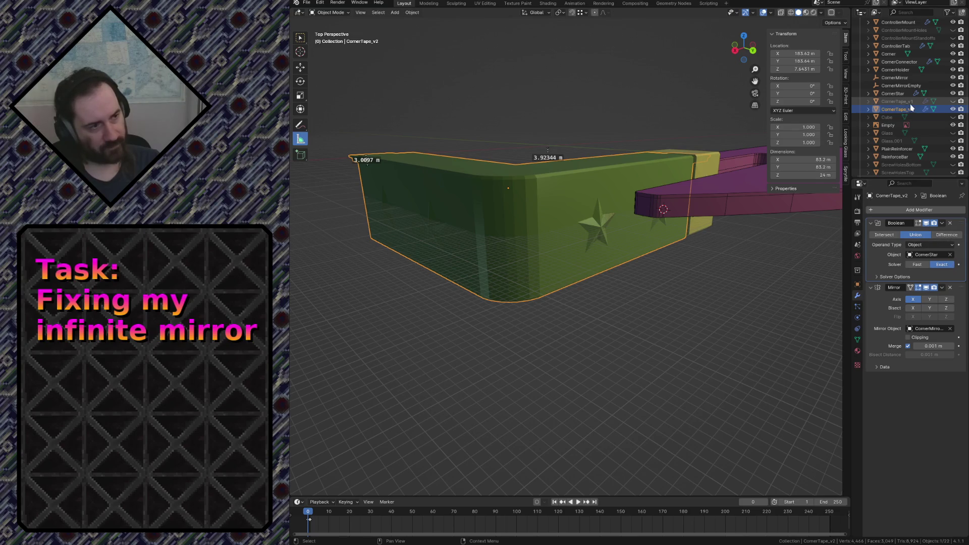
pyautogui.click(901, 93)
# Hide the separate CornerStar, walk around the green bar to check the fused stars, and save.
pyautogui.hotkey('ctrl', 's')
pyautogui.hotkey('shift', '`')
pyautogui.press('w')
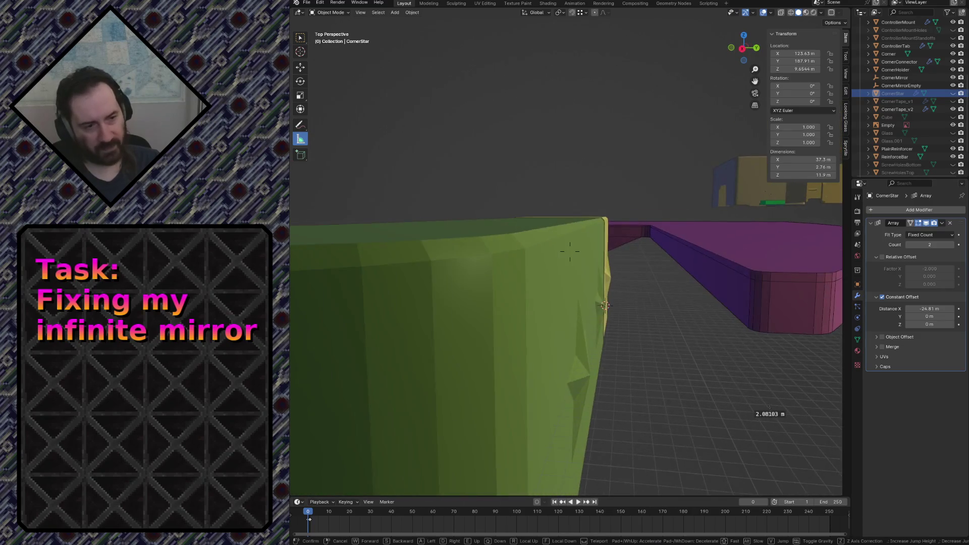
pyautogui.press('s')
pyautogui.press('w')
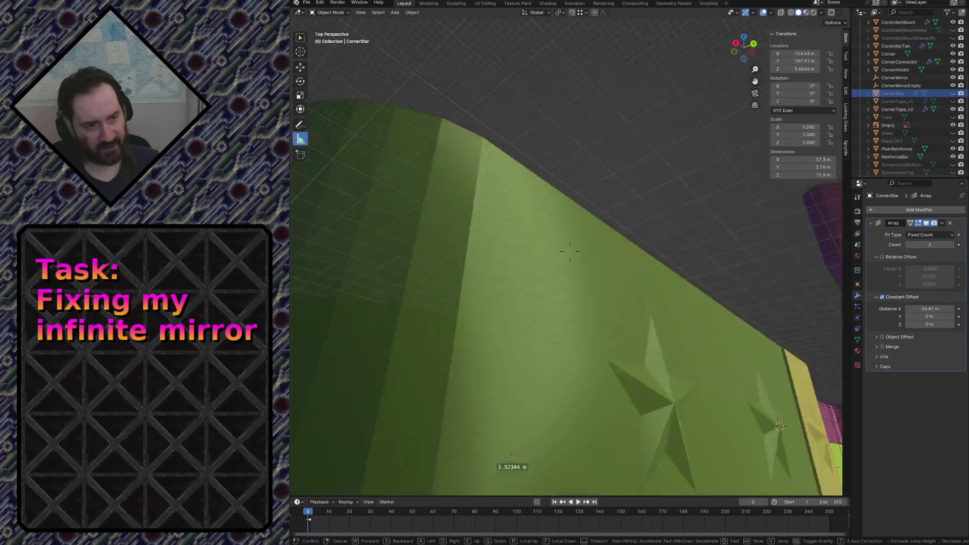
pyautogui.press('s')
pyautogui.press('w')
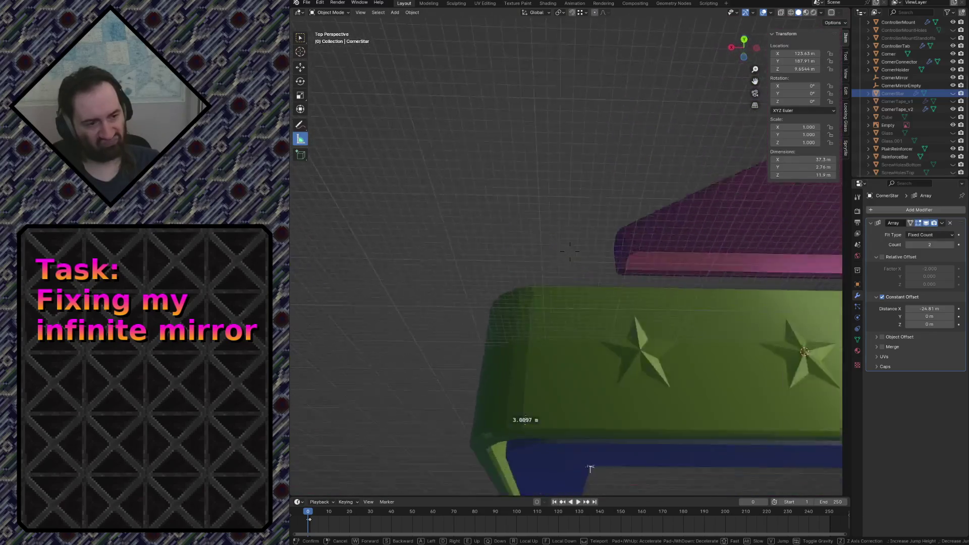
pyautogui.press('s')
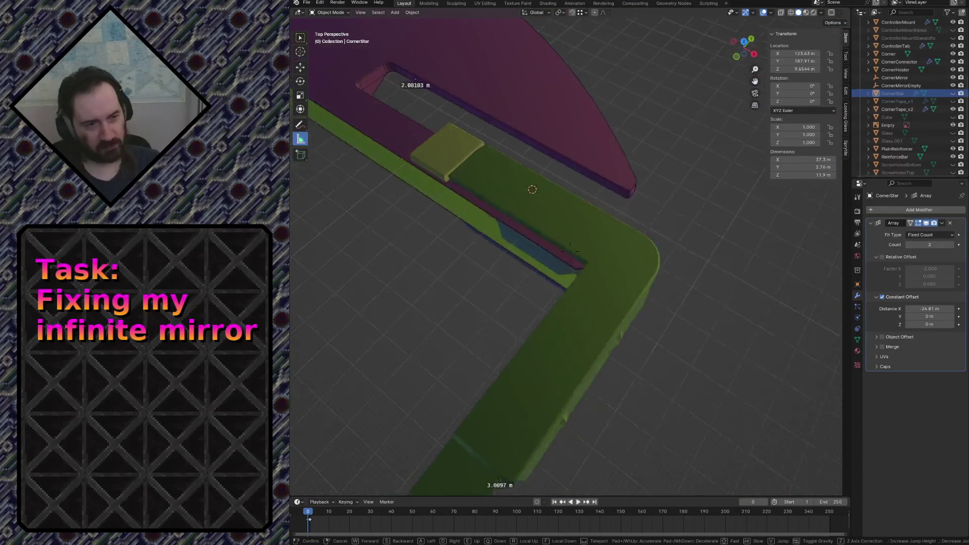
pyautogui.press('w')
pyautogui.press('s')
pyautogui.press('w')
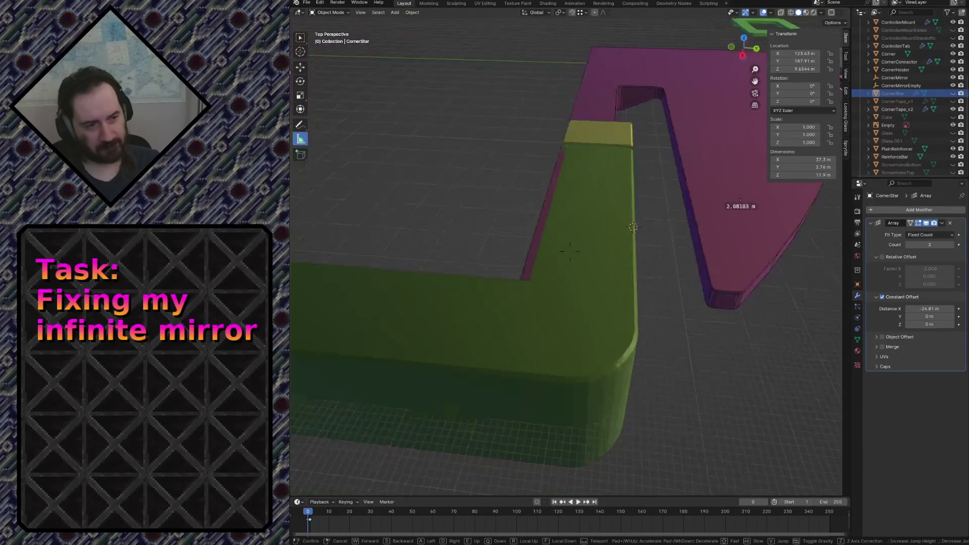
pyautogui.press('Return')
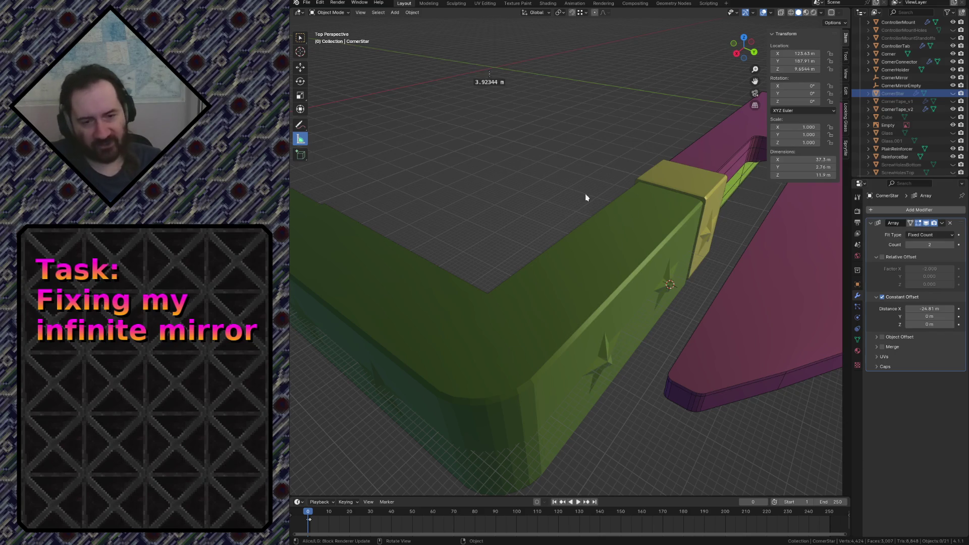
pyautogui.hotkey('shift', '`')
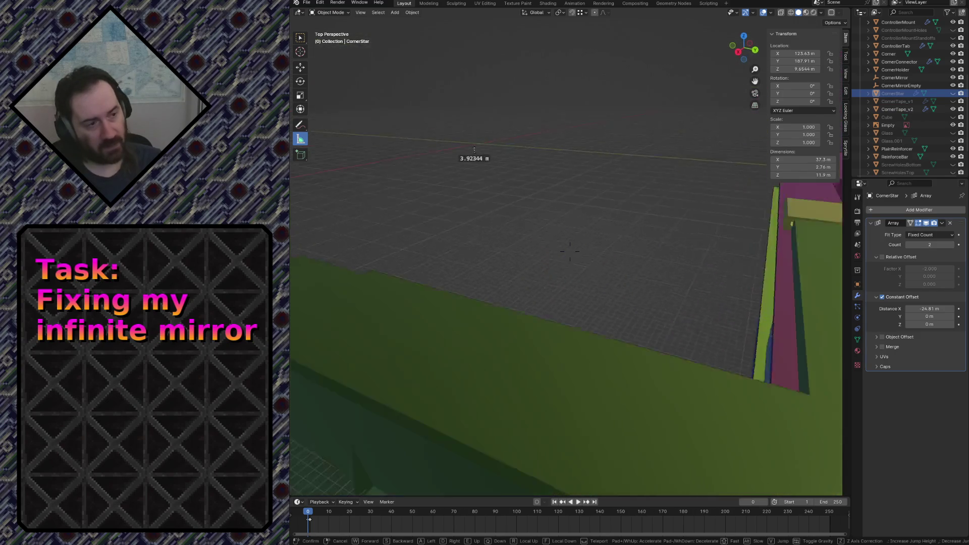
pyautogui.press('Return')
pyautogui.hotkey('ctrl', 's')
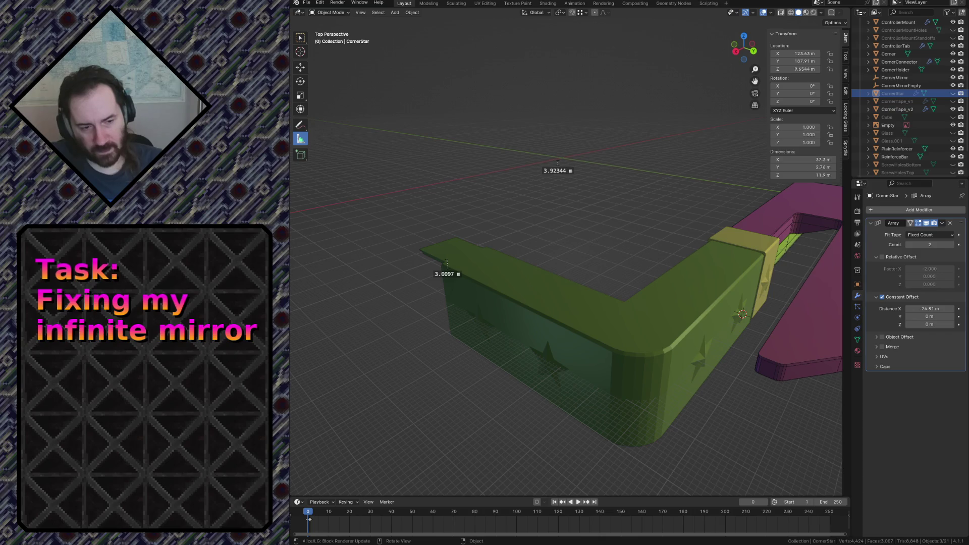
# Export CornerTape_v2 as an STL file via File > Export.
pyautogui.click(550, 324)
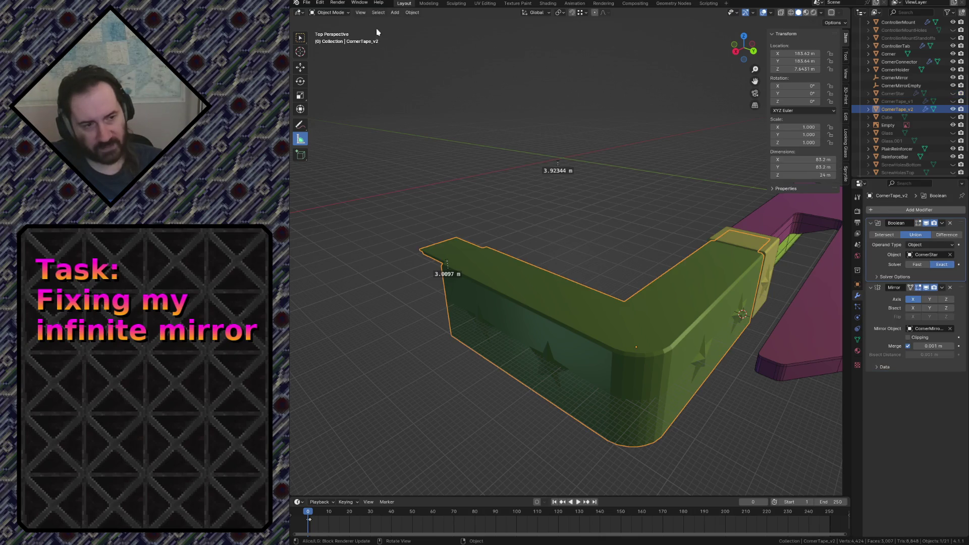
pyautogui.click(306, 3)
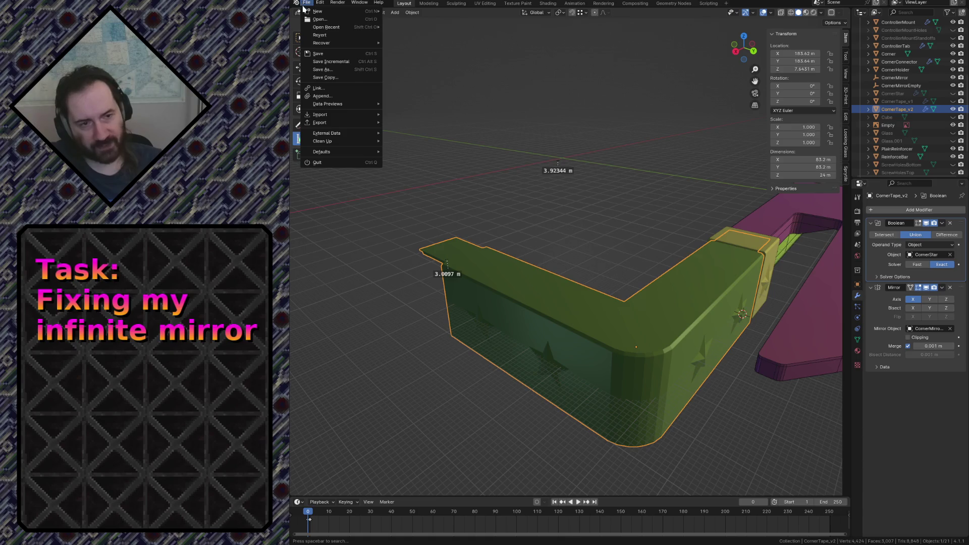
pyautogui.moveTo(321, 122)
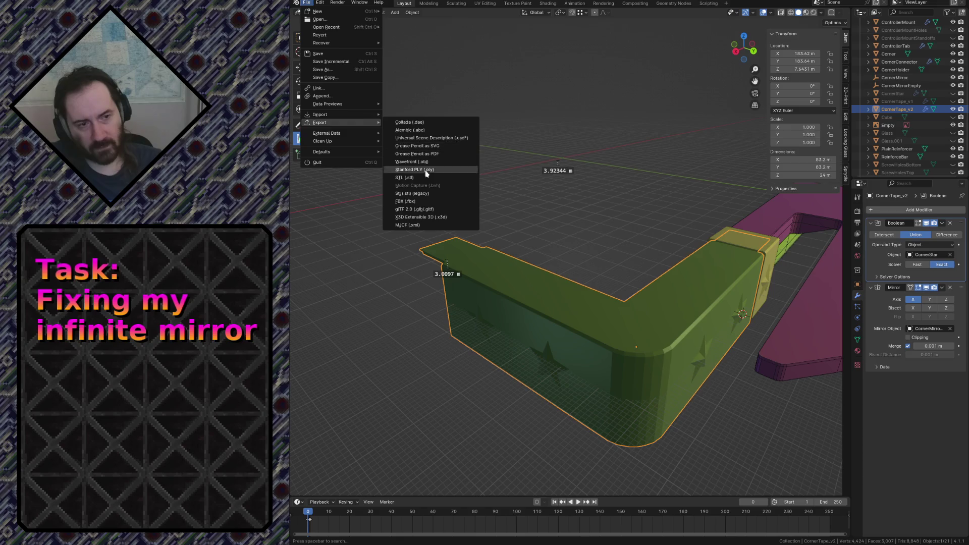
pyautogui.click(414, 178)
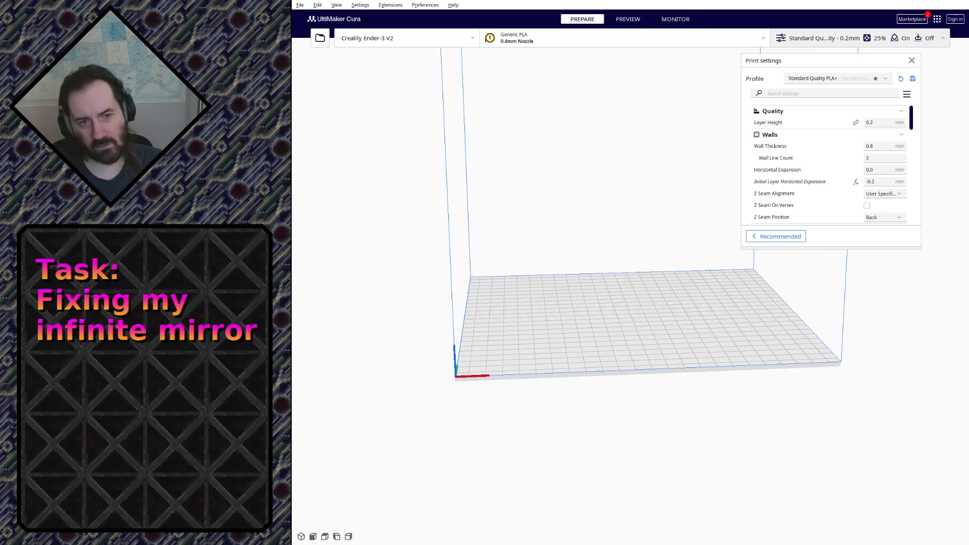
# Load table_corner_tape_v2.stl onto the Cura build plate and tip it onto a different side.
pyautogui.moveTo(591, 258)
pyautogui.mouseDown(button='right')
pyautogui.moveTo(601, 255)
pyautogui.moveTo(567, 243)
pyautogui.moveTo(583, 256)
pyautogui.mouseUp(button='right')
pyautogui.click(622, 285)
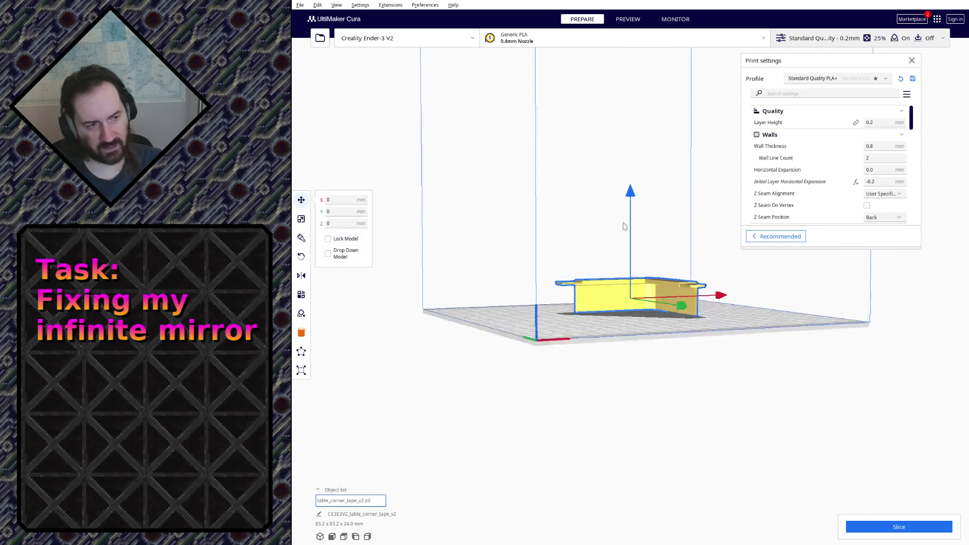
pyautogui.click(301, 257)
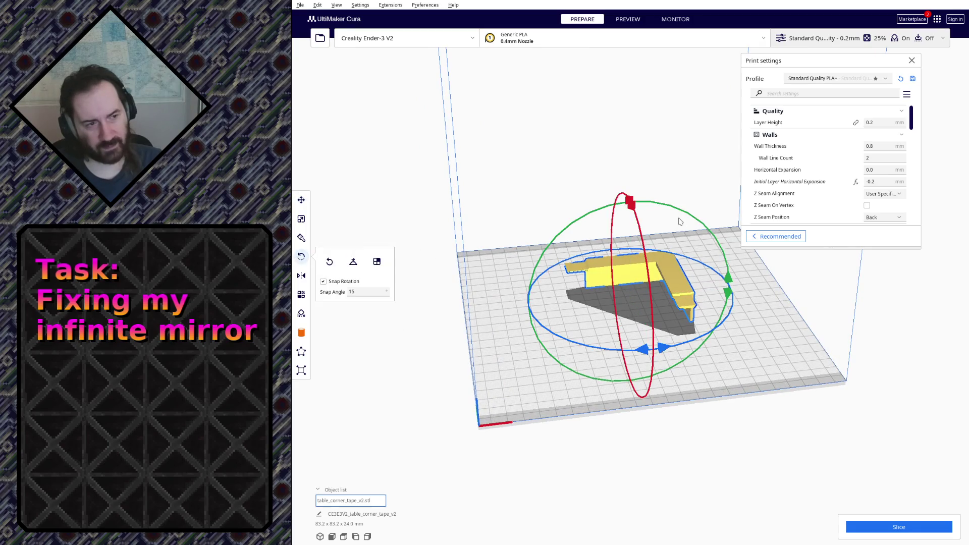
pyautogui.moveTo(736, 281); pyautogui.dragTo(691, 291)
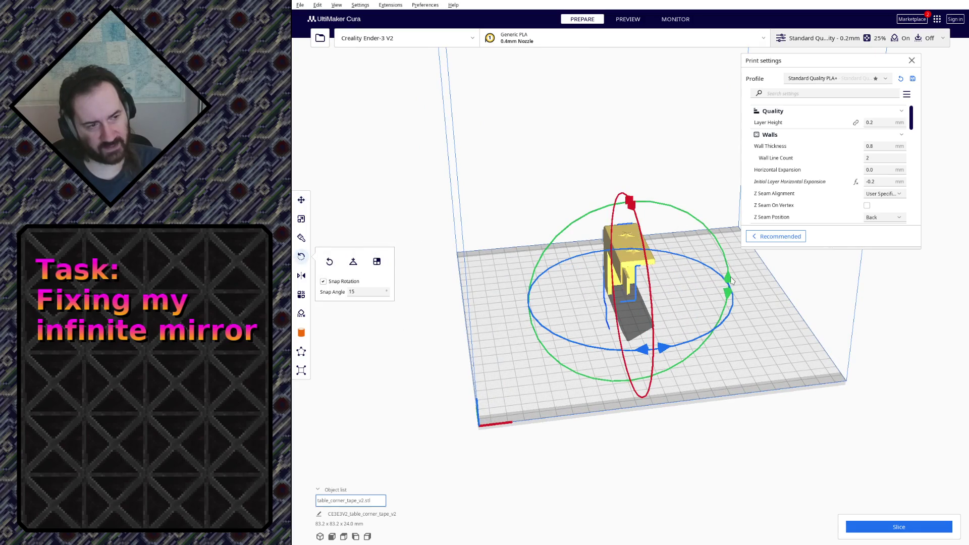
pyautogui.moveTo(690, 291)
pyautogui.mouseDown(button='right')
pyautogui.moveTo(649, 240)
pyautogui.moveTo(589, 243)
pyautogui.mouseUp(button='right')
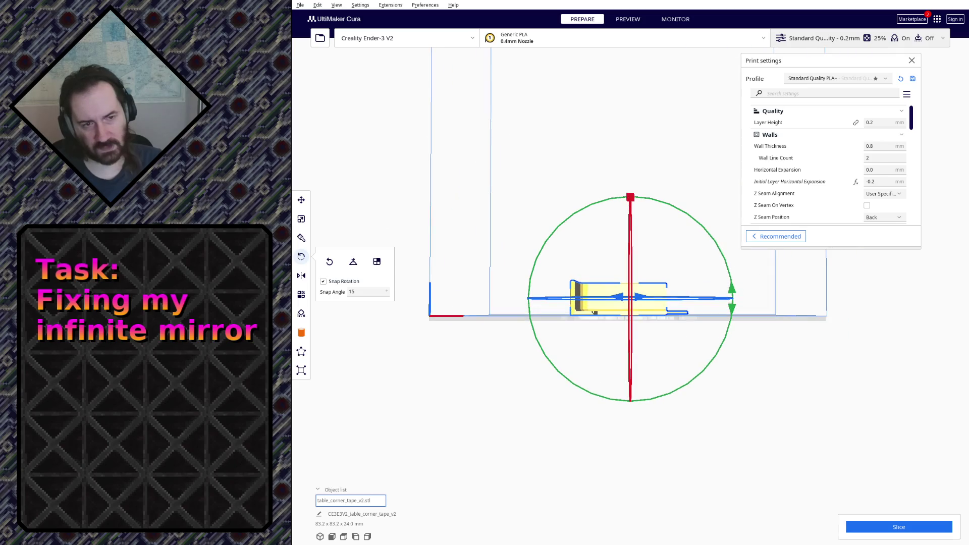
pyautogui.click(301, 200)
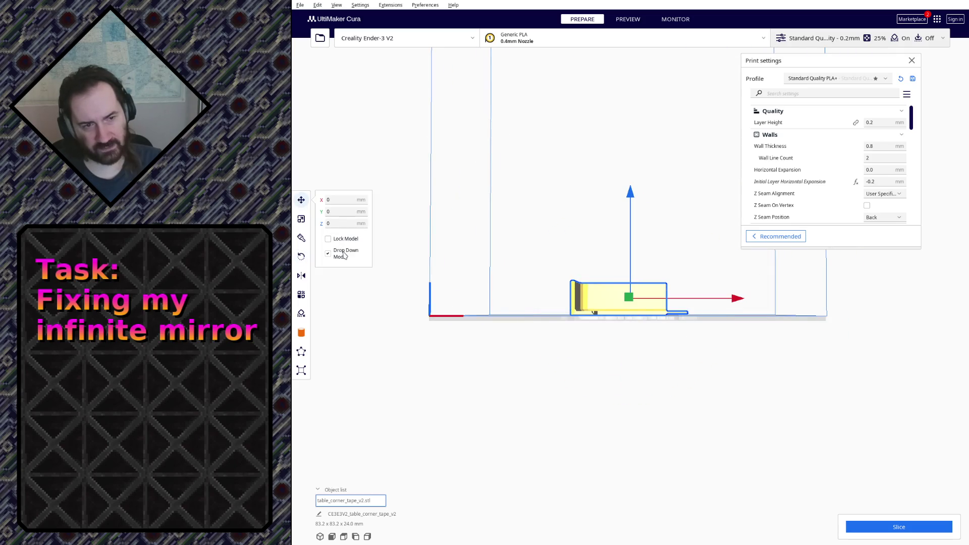
# Rotate the model with snap steps until it lies flat at 112 × 65.8 × 24 mm, checking from below.
pyautogui.moveTo(444, 239)
pyautogui.mouseDown(button='right')
pyautogui.moveTo(526, 129)
pyautogui.moveTo(575, 250)
pyautogui.mouseUp(button='right')
pyautogui.scroll(3, 602, 318)
pyautogui.scroll(3, 601, 318)
pyautogui.moveTo(600, 314)
pyautogui.mouseDown(button='right')
pyautogui.moveTo(554, 231)
pyautogui.moveTo(602, 397)
pyautogui.mouseUp(button='right')
pyautogui.scroll(-5, 602, 398)
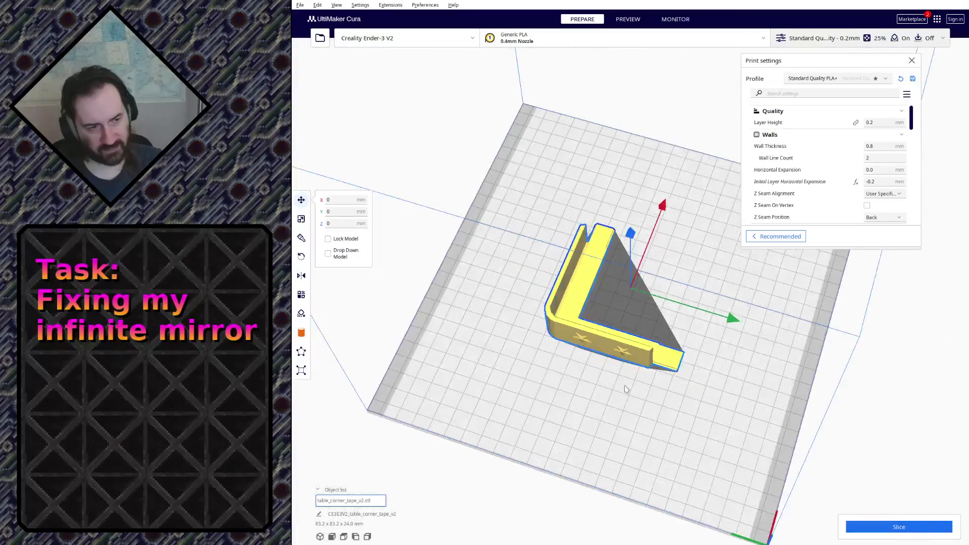
pyautogui.click(300, 256)
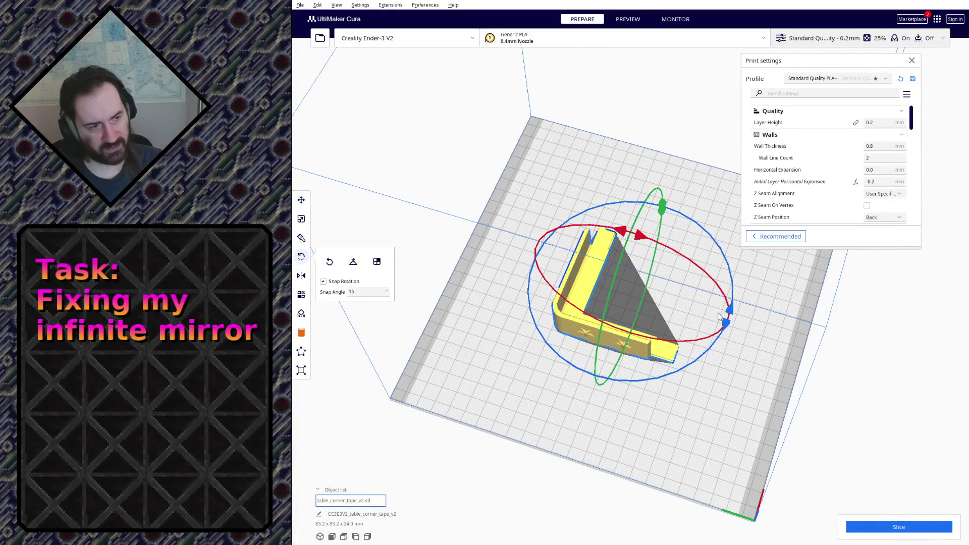
pyautogui.moveTo(733, 310)
pyautogui.mouseDown()
pyautogui.moveTo(648, 362)
pyautogui.moveTo(739, 184)
pyautogui.mouseUp()
pyautogui.click(669, 182)
pyautogui.moveTo(669, 183)
pyautogui.mouseDown(button='right')
pyautogui.moveTo(601, 275)
pyautogui.moveTo(510, 88)
pyautogui.moveTo(533, 79)
pyautogui.moveTo(552, 93)
pyautogui.moveTo(606, 220)
pyautogui.mouseUp(button='right')
pyautogui.click(613, 239)
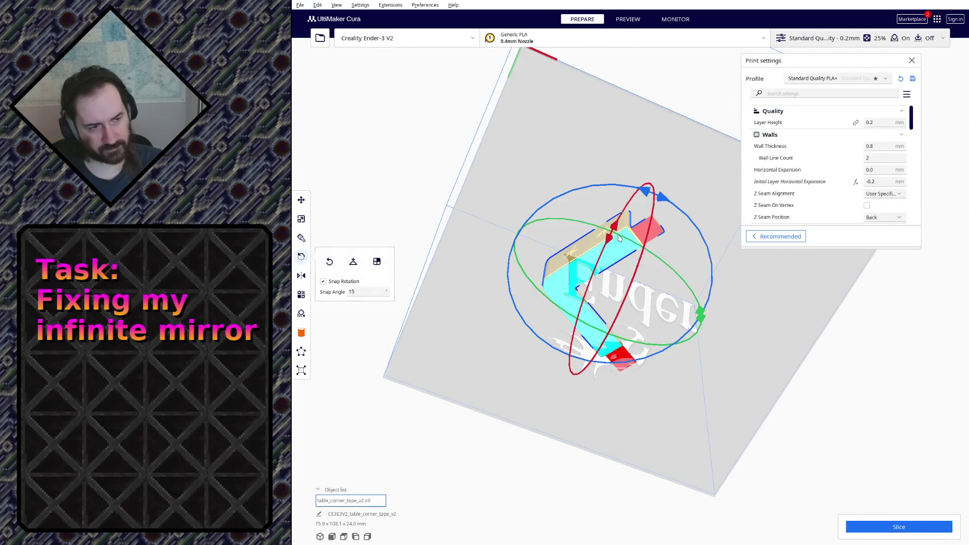
pyautogui.moveTo(666, 199)
pyautogui.mouseDown()
pyautogui.moveTo(702, 252)
pyautogui.moveTo(699, 371)
pyautogui.moveTo(646, 395)
pyautogui.moveTo(672, 381)
pyautogui.mouseUp()
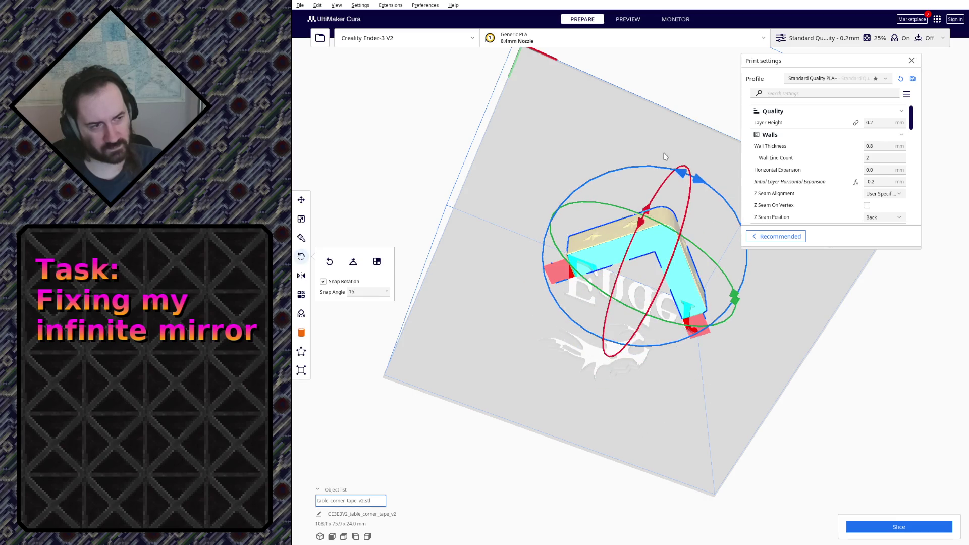
pyautogui.moveTo(672, 380); pyautogui.dragTo(665, 306, button='right')
pyautogui.scroll(-3, 820, 148)
pyautogui.scroll(-3, 825, 154)
pyautogui.scroll(-2, 824, 154)
pyautogui.scroll(-2, 826, 154)
pyautogui.scroll(-2, 825, 154)
pyautogui.scroll(-3, 822, 185)
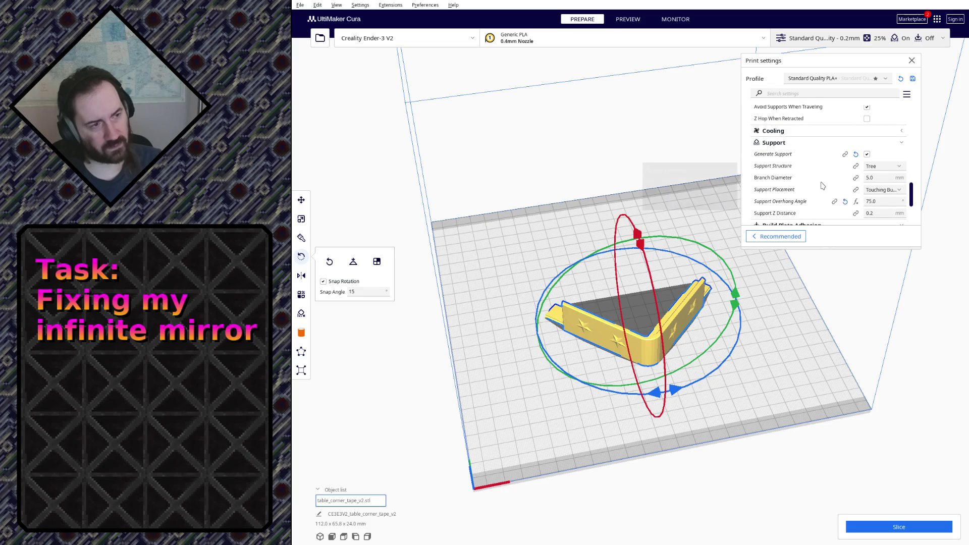
# Slice the model and open the layer preview, estimated at 1 h 54 min and 13 g.
pyautogui.click(889, 529)
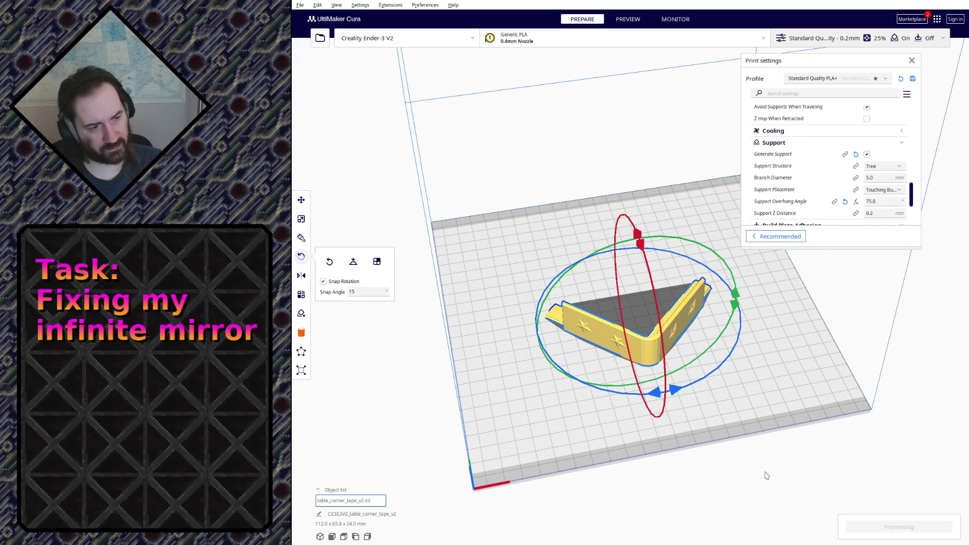
pyautogui.click(858, 527)
pyautogui.scroll(5, 645, 360)
pyautogui.moveTo(646, 360)
pyautogui.mouseDown(button='right')
pyautogui.moveTo(637, 356)
pyautogui.moveTo(543, 448)
pyautogui.moveTo(576, 425)
pyautogui.mouseUp(button='right')
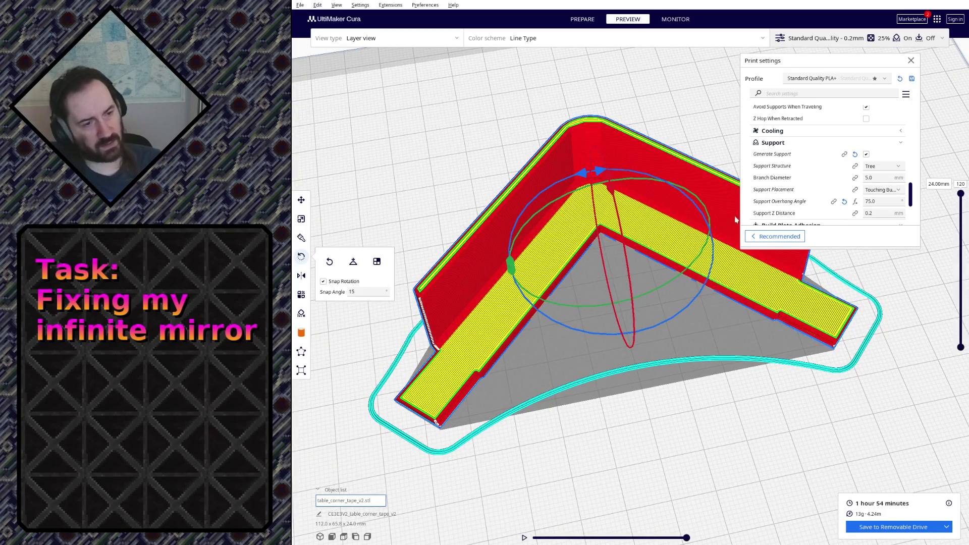
# Inspect the support grid from all sides, then rotate the model to 112 × 24 × 65.8 mm, discarding the slice.
pyautogui.moveTo(569, 368)
pyautogui.mouseDown(button='right')
pyautogui.moveTo(485, 232)
pyautogui.moveTo(523, 312)
pyautogui.moveTo(549, 333)
pyautogui.mouseUp(button='right')
pyautogui.scroll(3, 523, 312)
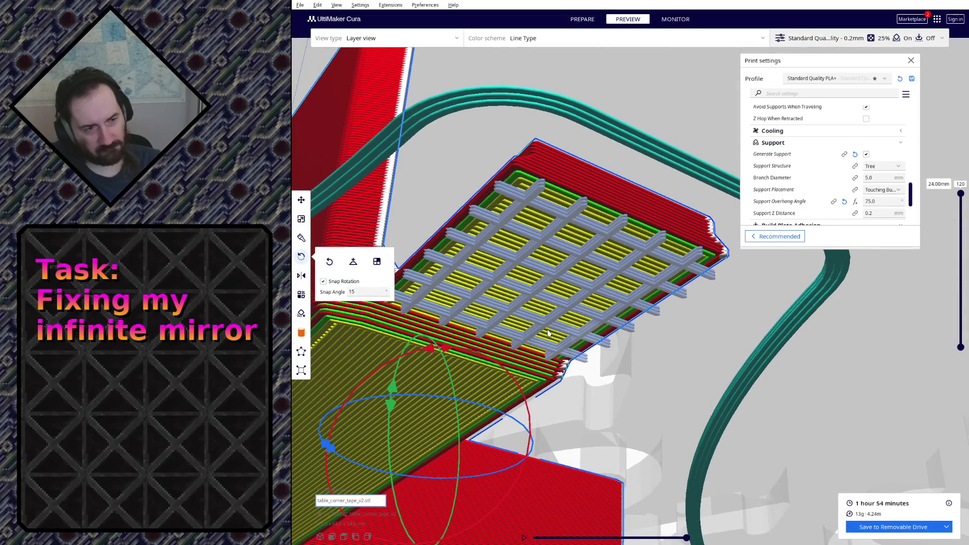
pyautogui.moveTo(549, 333); pyautogui.dragTo(551, 329, button='right')
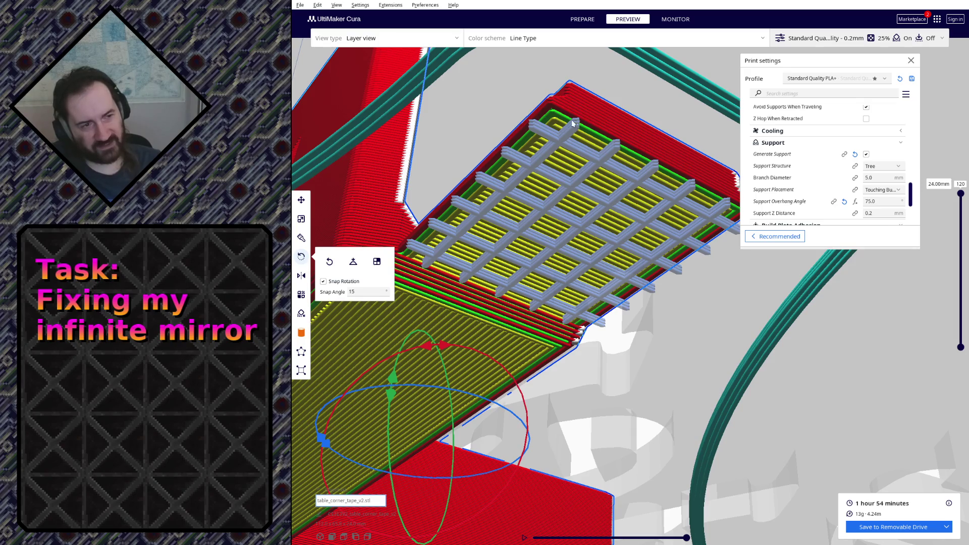
pyautogui.moveTo(575, 112)
pyautogui.mouseDown(button='right')
pyautogui.moveTo(636, 329)
pyautogui.moveTo(427, 435)
pyautogui.moveTo(561, 296)
pyautogui.mouseUp(button='right')
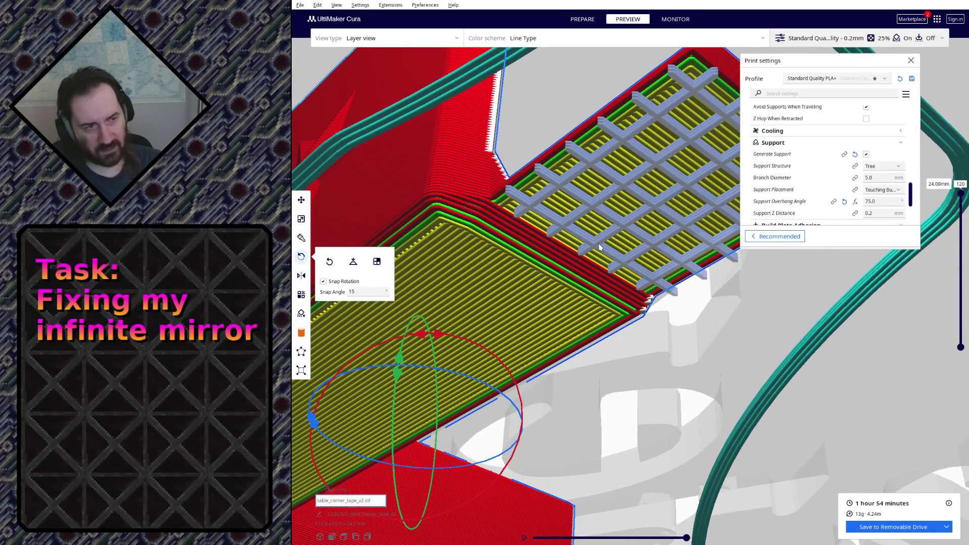
pyautogui.moveTo(618, 214); pyautogui.dragTo(464, 250, button='right')
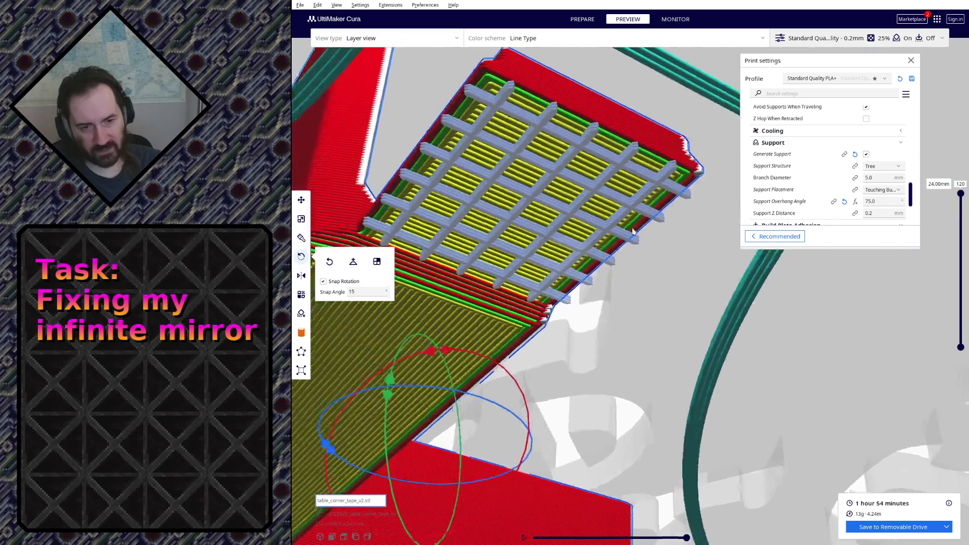
pyautogui.moveTo(559, 267)
pyautogui.mouseDown(button='right')
pyautogui.moveTo(519, 225)
pyautogui.moveTo(532, 325)
pyautogui.moveTo(550, 331)
pyautogui.moveTo(535, 366)
pyautogui.moveTo(537, 334)
pyautogui.moveTo(571, 373)
pyautogui.mouseUp(button='right')
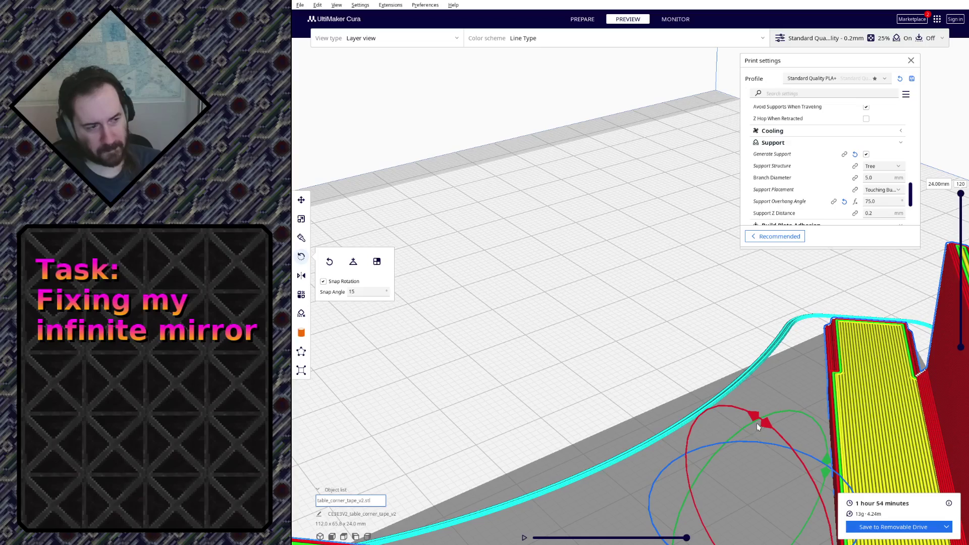
pyautogui.scroll(5, 757, 423)
pyautogui.moveTo(528, 424)
pyautogui.mouseDown(button='right')
pyautogui.moveTo(640, 373)
pyautogui.moveTo(694, 367)
pyautogui.moveTo(707, 410)
pyautogui.moveTo(667, 398)
pyautogui.moveTo(632, 352)
pyautogui.mouseUp(button='right')
pyautogui.scroll(5, 633, 352)
pyautogui.moveTo(627, 303); pyautogui.dragTo(619, 284, button='right')
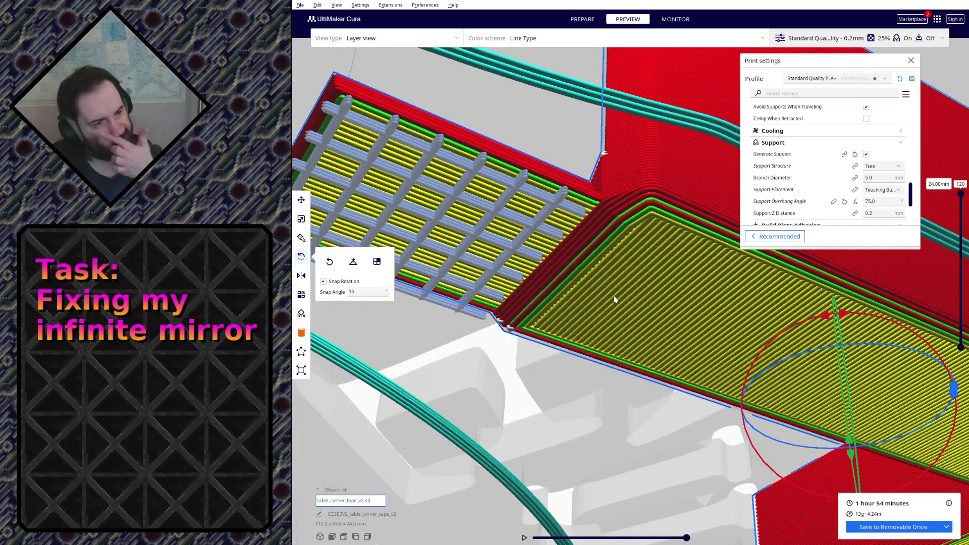
pyautogui.moveTo(615, 301)
pyautogui.mouseDown(button='right')
pyautogui.moveTo(573, 329)
pyautogui.moveTo(596, 364)
pyautogui.moveTo(785, 411)
pyautogui.moveTo(775, 403)
pyautogui.moveTo(656, 409)
pyautogui.mouseUp(button='right')
pyautogui.scroll(-5, 655, 409)
pyautogui.scroll(-3, 658, 382)
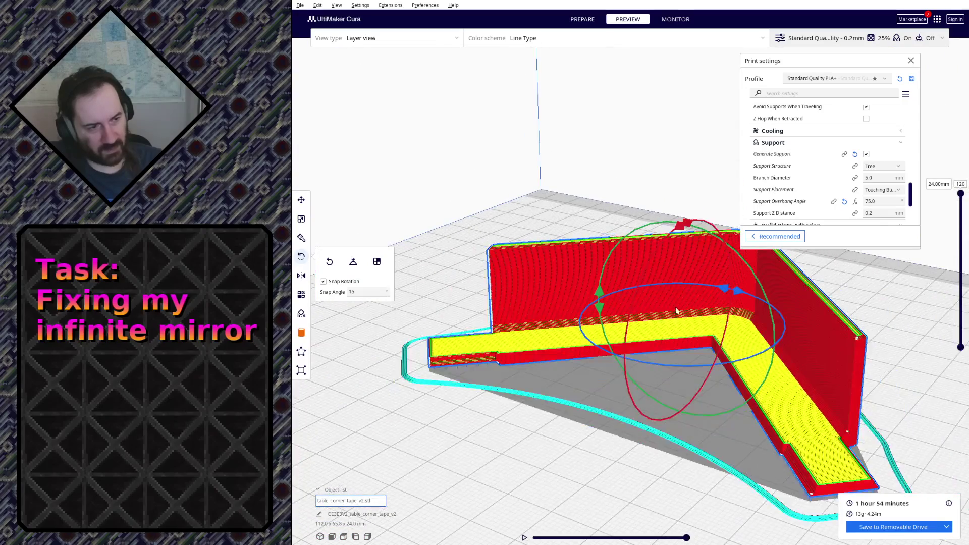
pyautogui.moveTo(675, 230); pyautogui.dragTo(637, 224)
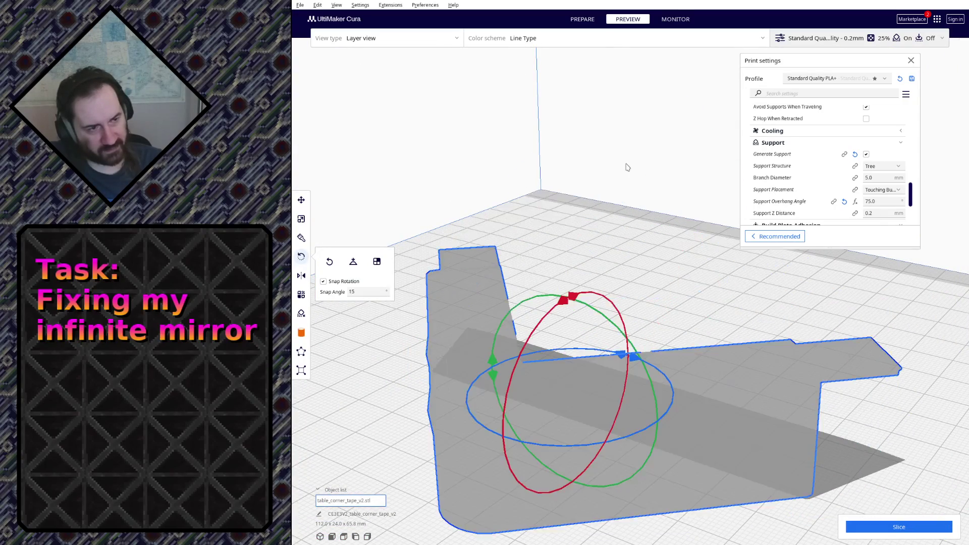
# Slice the reoriented model, yielding tree supports and an estimate of 2 h 39 min, 16 g.
pyautogui.click(301, 199)
pyautogui.moveTo(306, 216)
pyautogui.mouseDown(button='right')
pyautogui.moveTo(611, 280)
pyautogui.moveTo(576, 392)
pyautogui.moveTo(644, 409)
pyautogui.mouseUp(button='right')
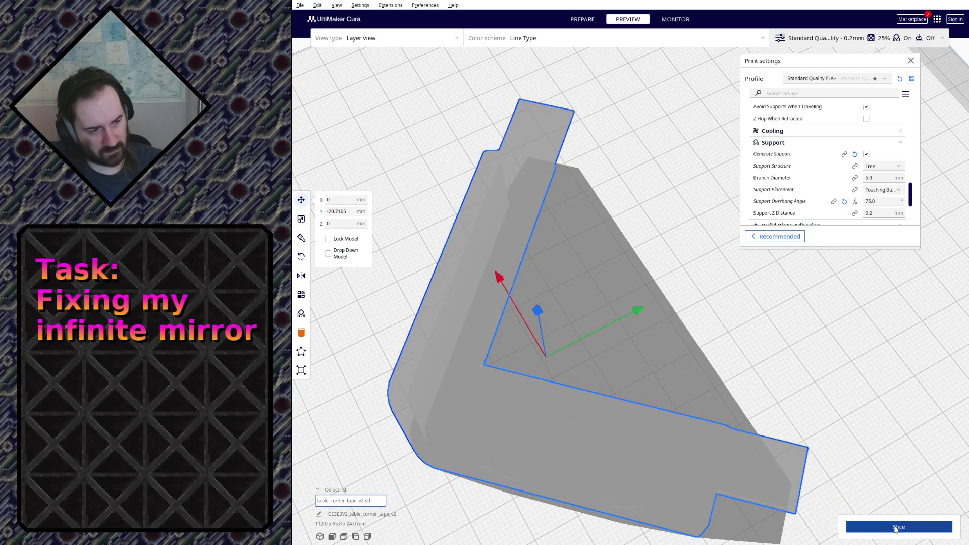
pyautogui.click(899, 527)
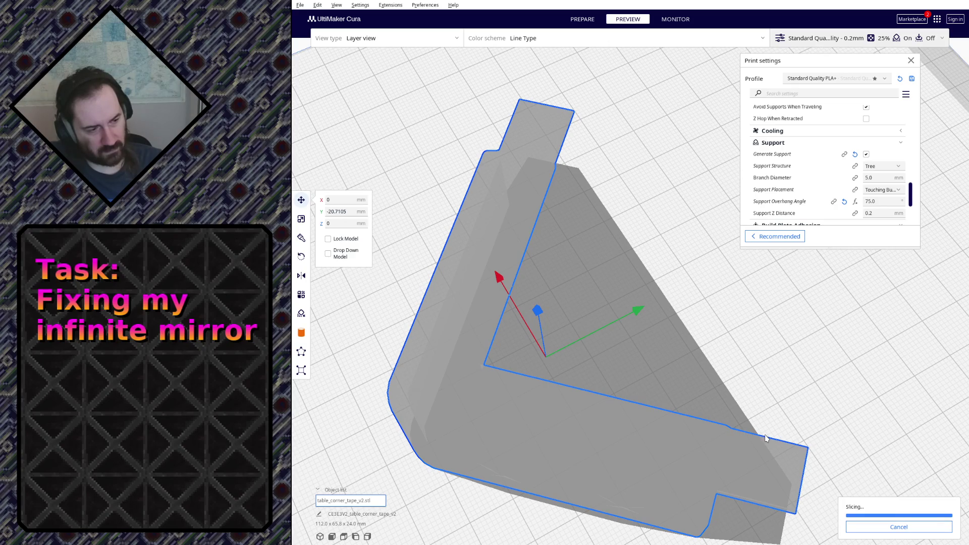
pyautogui.moveTo(799, 458)
pyautogui.mouseDown(button='right')
pyautogui.moveTo(781, 413)
pyautogui.moveTo(579, 354)
pyautogui.moveTo(592, 364)
pyautogui.mouseUp(button='right')
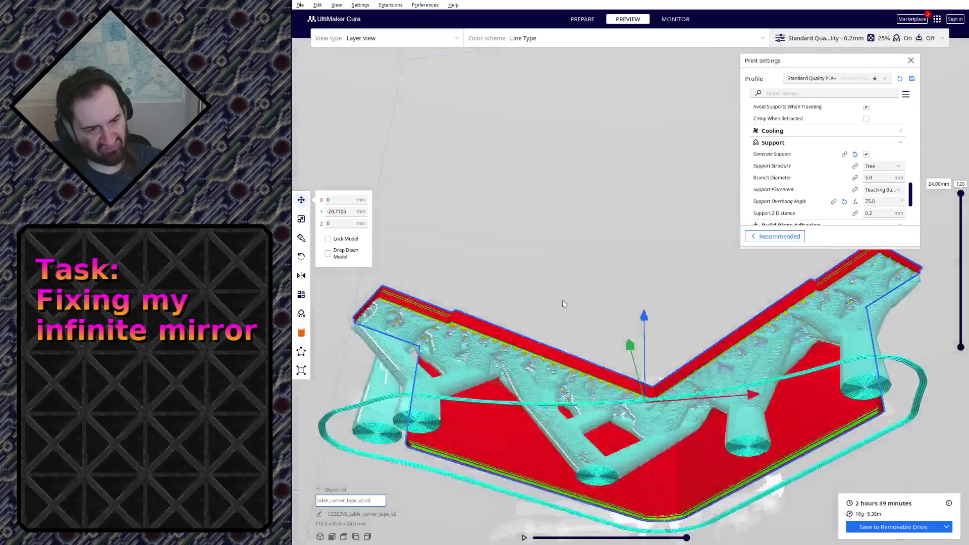
pyautogui.scroll(3, 441, 331)
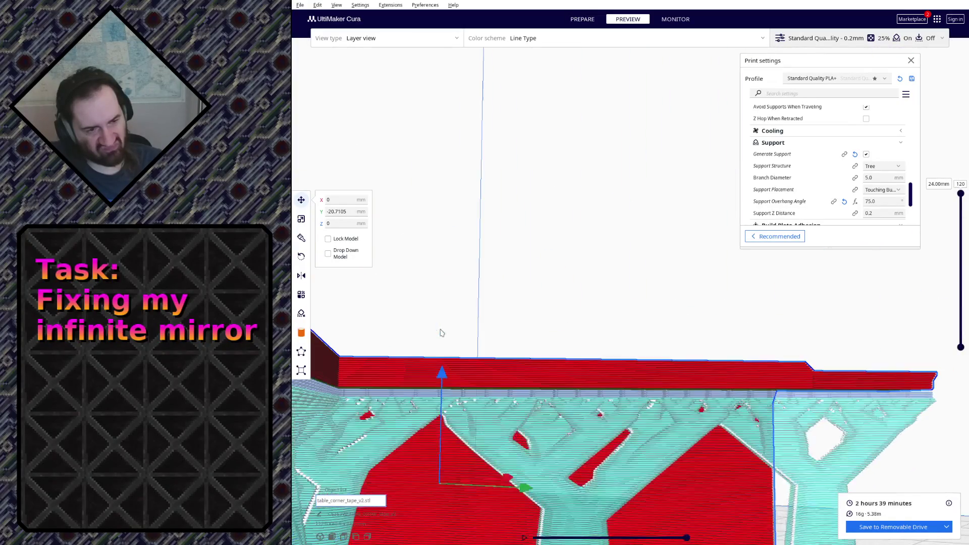
pyautogui.scroll(3, 461, 321)
pyautogui.scroll(3, 469, 316)
pyautogui.scroll(3, 476, 321)
# Inspect the tree supports and tall support column from low front, side and top angles.
pyautogui.moveTo(476, 320)
pyautogui.mouseDown(button='right')
pyautogui.moveTo(486, 329)
pyautogui.moveTo(497, 323)
pyautogui.moveTo(541, 148)
pyautogui.mouseUp(button='right')
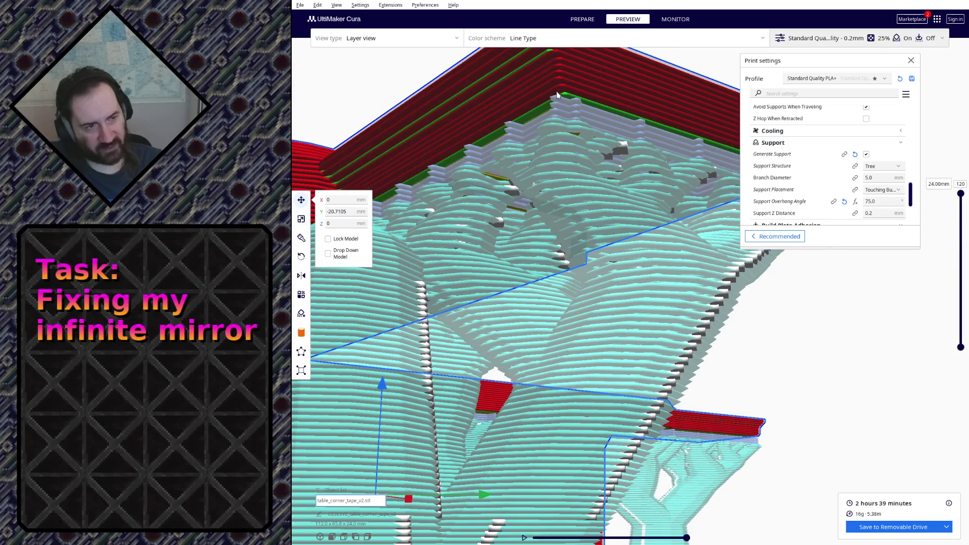
pyautogui.scroll(-2, 574, 102)
pyautogui.scroll(-2, 573, 114)
pyautogui.scroll(-2, 576, 128)
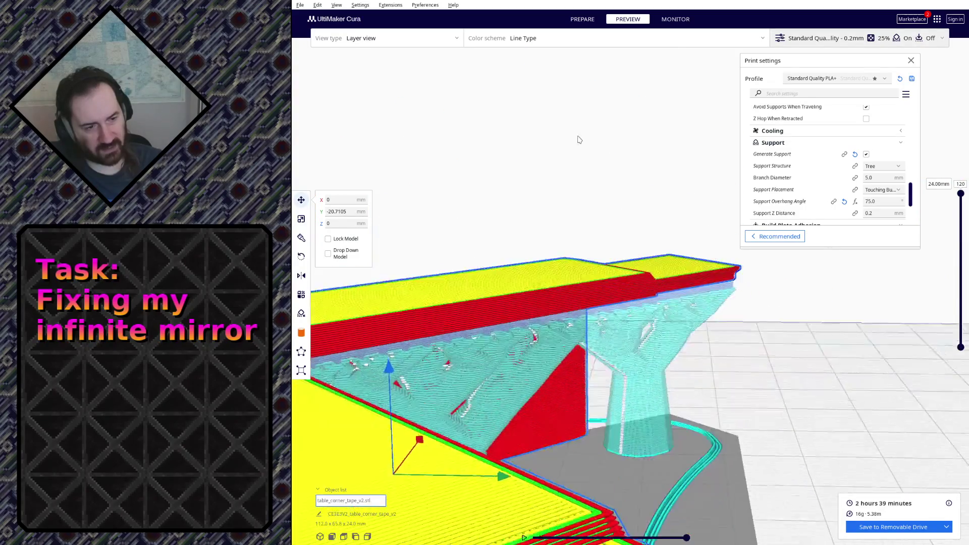
pyautogui.scroll(-2, 582, 155)
pyautogui.moveTo(688, 341)
pyautogui.mouseDown(button='right')
pyautogui.moveTo(713, 356)
pyautogui.moveTo(812, 290)
pyautogui.moveTo(922, 351)
pyautogui.moveTo(894, 394)
pyautogui.mouseUp(button='right')
pyautogui.scroll(2, 712, 356)
pyautogui.scroll(2, 731, 372)
pyautogui.scroll(-2, 758, 326)
pyautogui.scroll(3, 811, 290)
pyautogui.scroll(3, 893, 394)
pyautogui.scroll(-3, 937, 373)
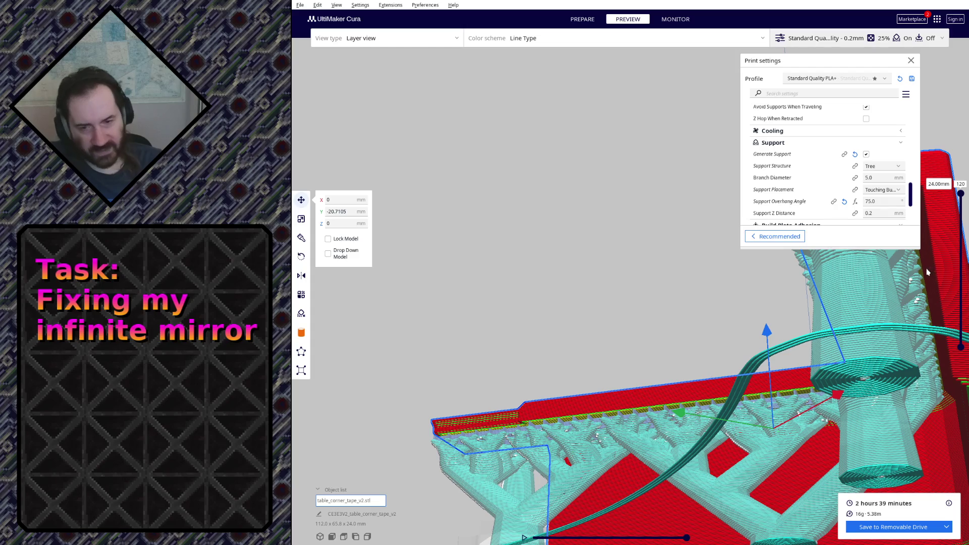
pyautogui.moveTo(924, 269); pyautogui.dragTo(653, 304, button='right')
pyautogui.scroll(2, 654, 303)
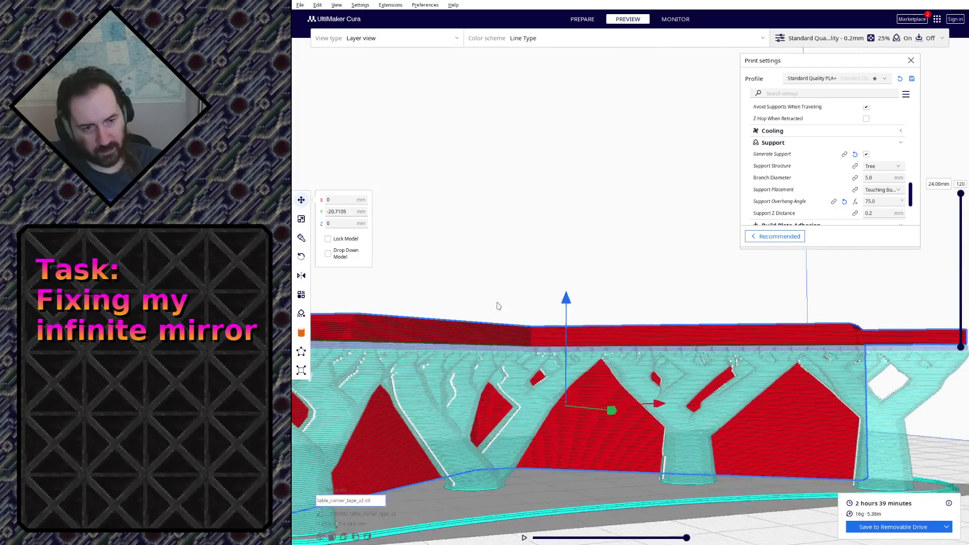
pyautogui.moveTo(495, 305); pyautogui.dragTo(571, 288, button='right')
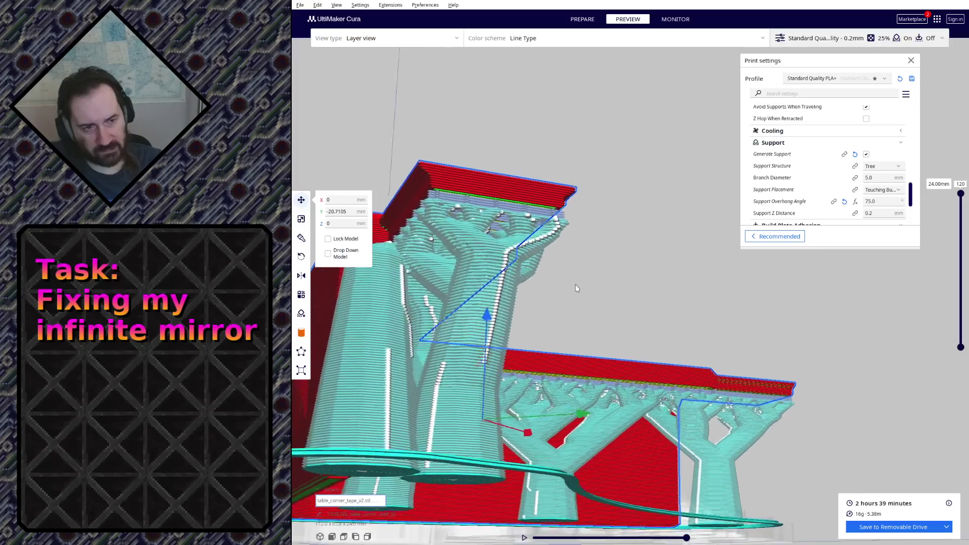
pyautogui.moveTo(572, 287)
pyautogui.mouseDown(button='right')
pyautogui.moveTo(592, 306)
pyautogui.moveTo(589, 238)
pyautogui.moveTo(604, 318)
pyautogui.mouseUp(button='right')
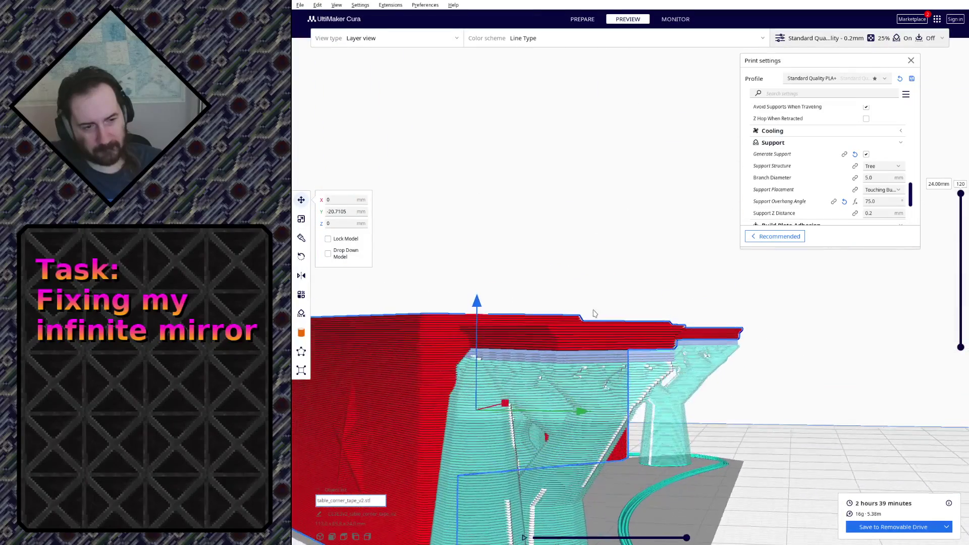
pyautogui.moveTo(604, 319); pyautogui.dragTo(593, 338, button='right')
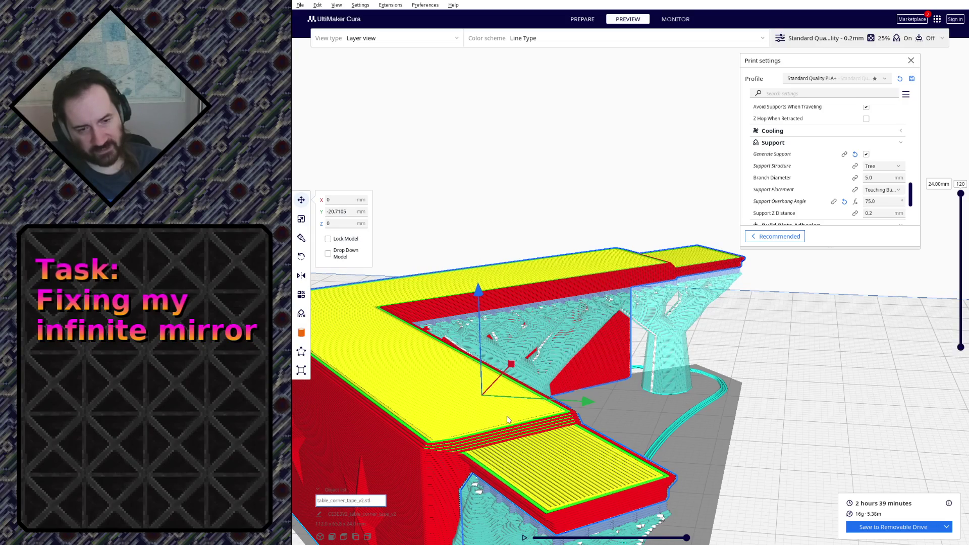
pyautogui.click(301, 257)
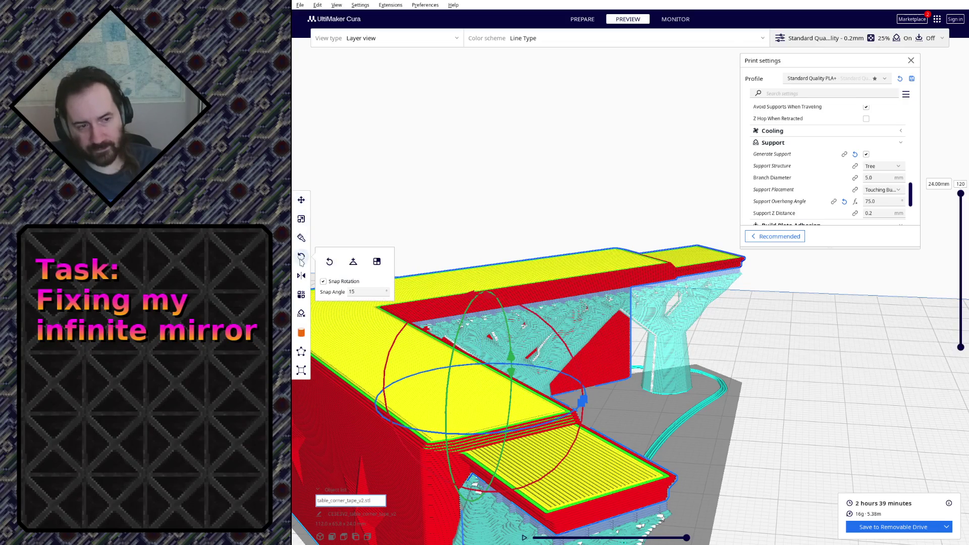
# Rotate the model back flat so it reslices at 1 h 51 min and 13 g with a small support grid.
pyautogui.moveTo(514, 365); pyautogui.dragTo(512, 409)
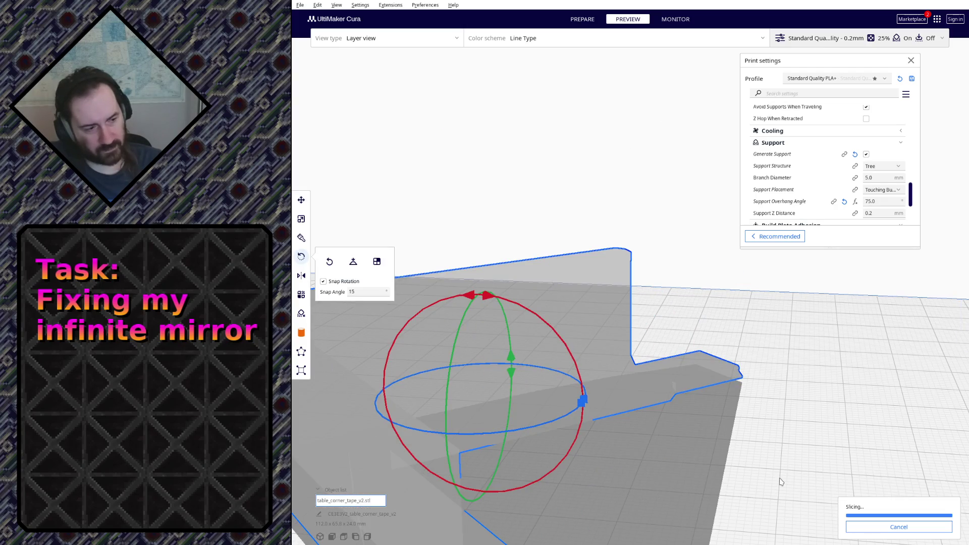
pyautogui.moveTo(729, 508); pyautogui.dragTo(425, 236, button='right')
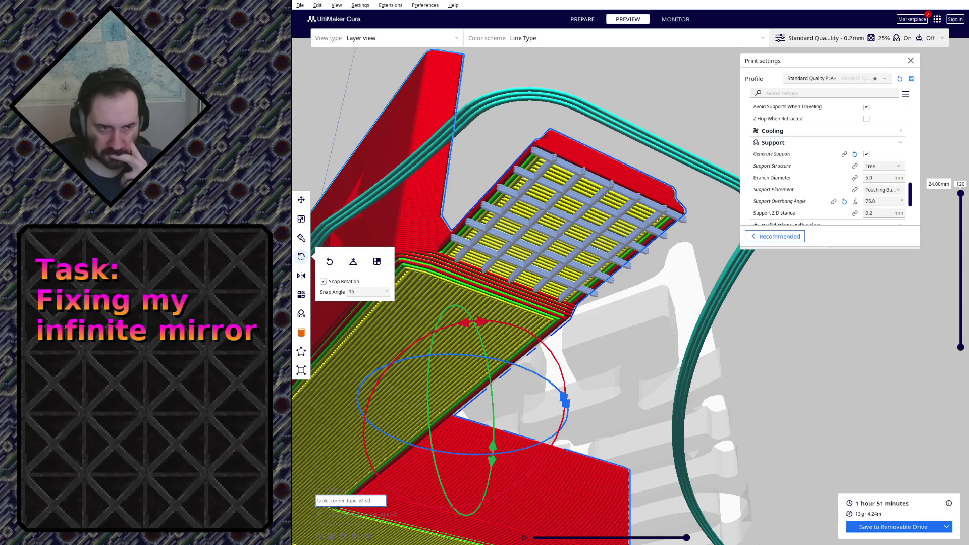
pyautogui.moveTo(547, 449)
pyautogui.mouseDown(button='right')
pyautogui.moveTo(698, 443)
pyautogui.moveTo(673, 328)
pyautogui.moveTo(653, 338)
pyautogui.mouseUp(button='right')
pyautogui.scroll(5, 673, 328)
pyautogui.scroll(-5, 672, 330)
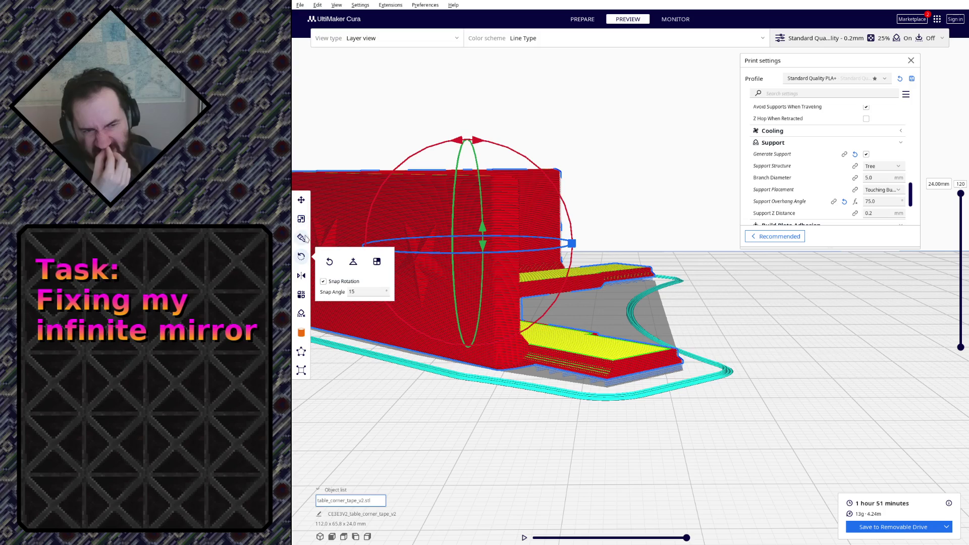
# Choose the cylinder shape in Custom Supports, switching support placement to Everywhere.
pyautogui.click(301, 337)
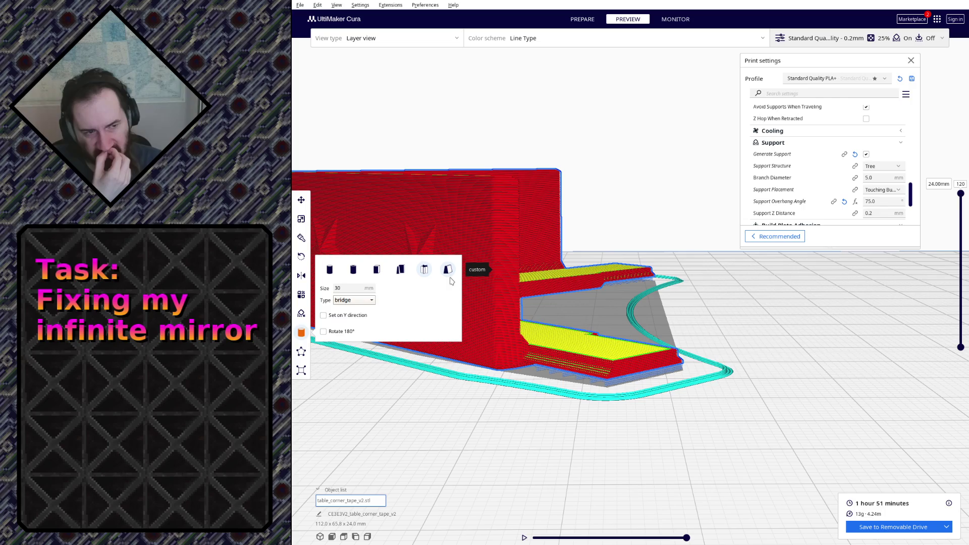
pyautogui.click(450, 279)
pyautogui.click(330, 260)
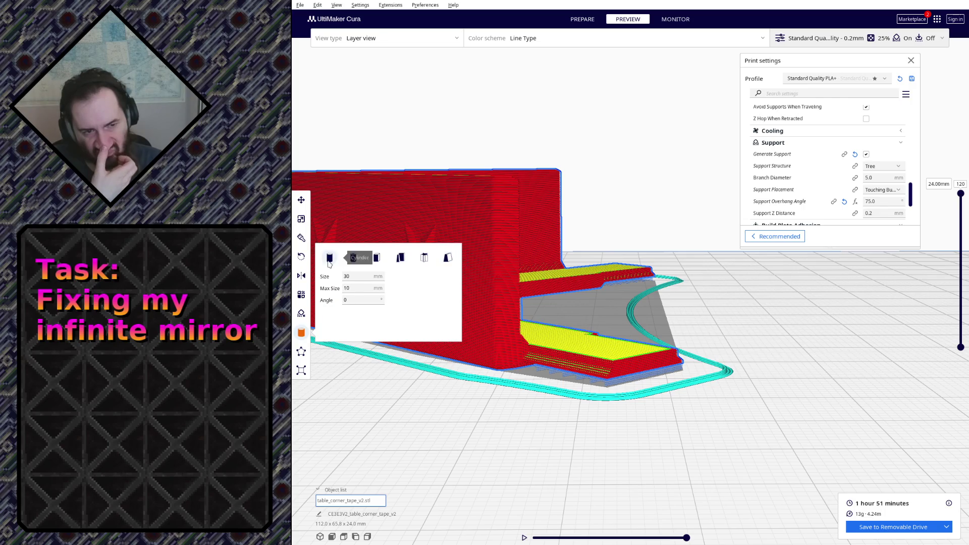
pyautogui.click(353, 258)
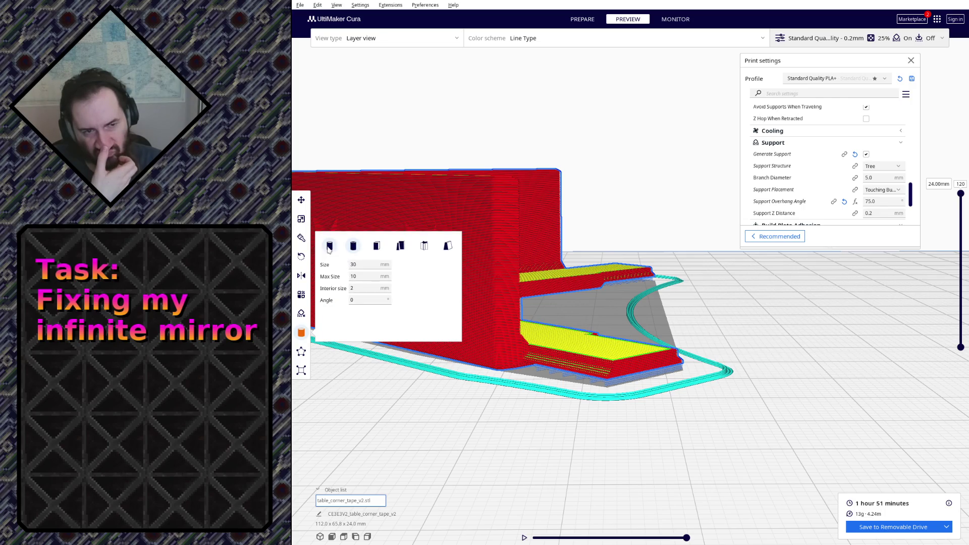
pyautogui.click(329, 247)
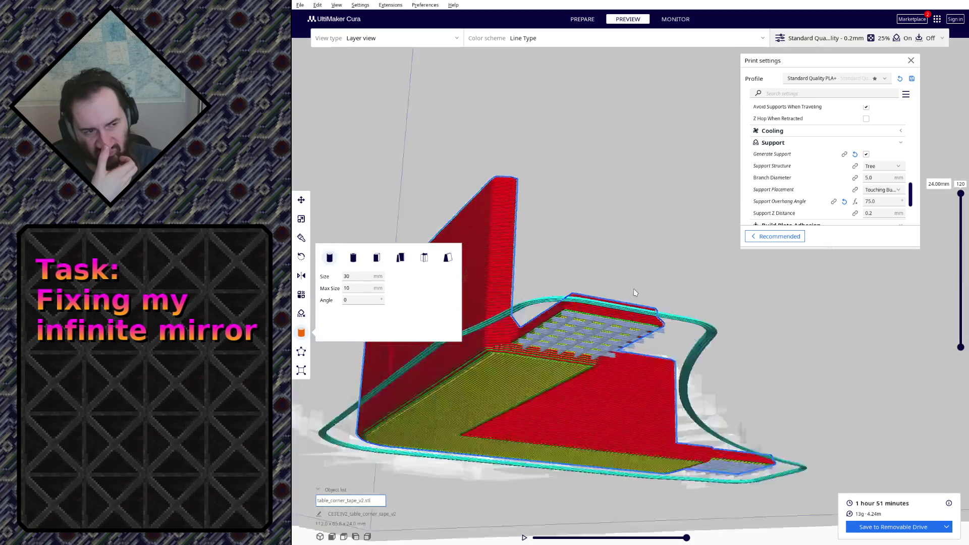
pyautogui.moveTo(551, 342); pyautogui.dragTo(702, 377, button='right')
pyautogui.scroll(-3, 702, 377)
pyautogui.scroll(5, 701, 376)
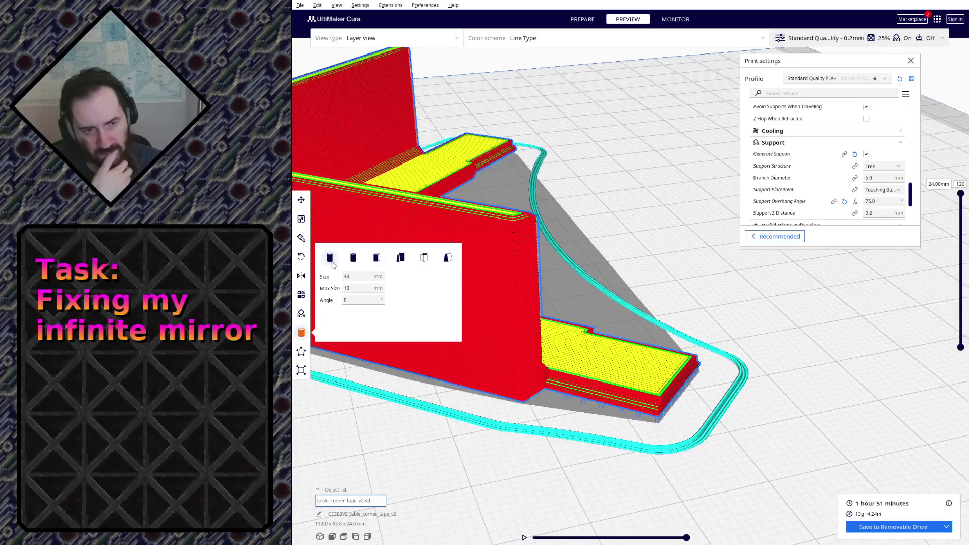
pyautogui.click(699, 368)
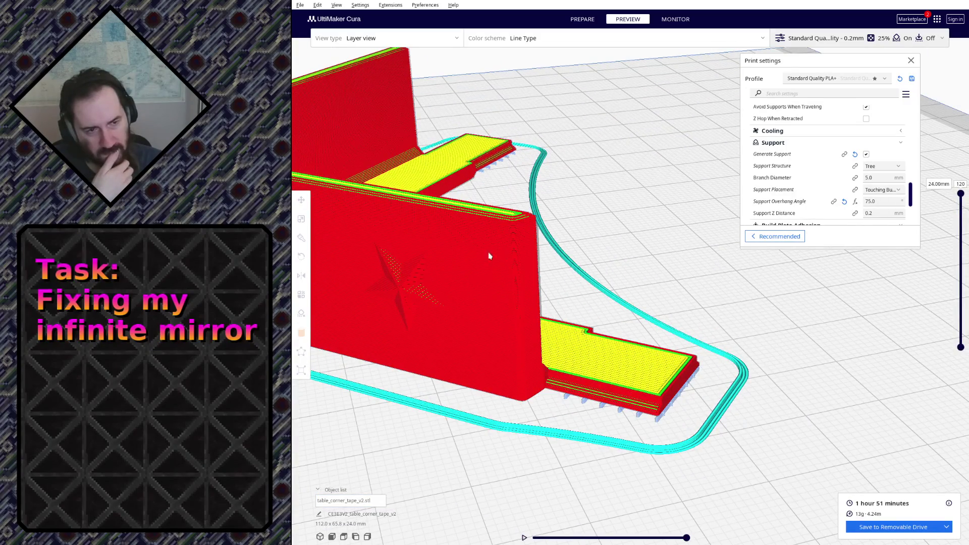
# Add a trial support cylinder under the model, delete it again, and reslice.
pyautogui.click(481, 326)
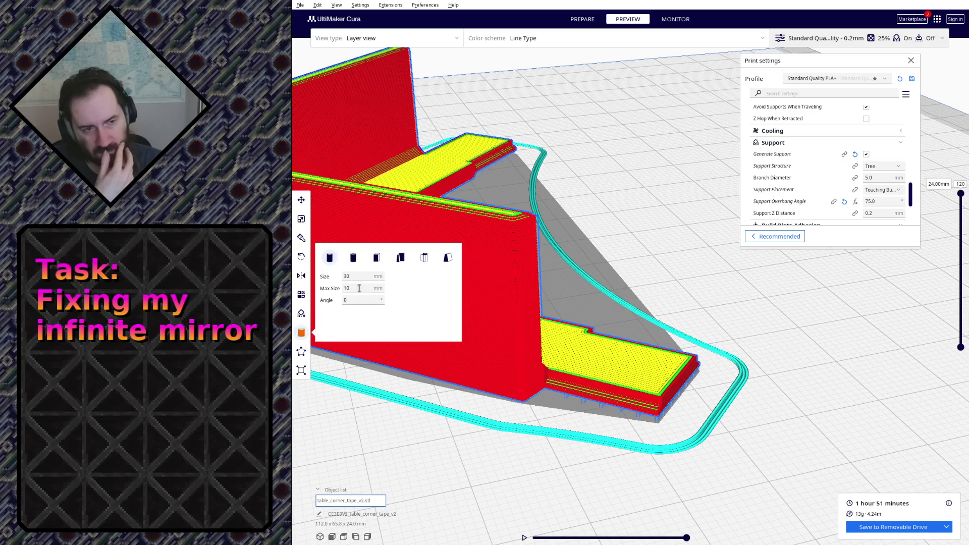
pyautogui.click(624, 371)
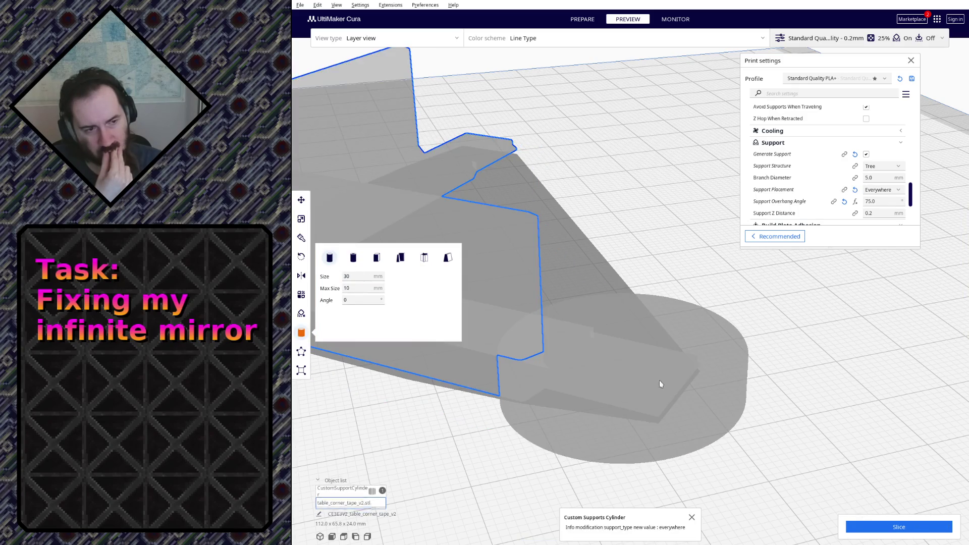
pyautogui.click(718, 390)
pyautogui.moveTo(696, 346); pyautogui.dragTo(689, 380, button='right')
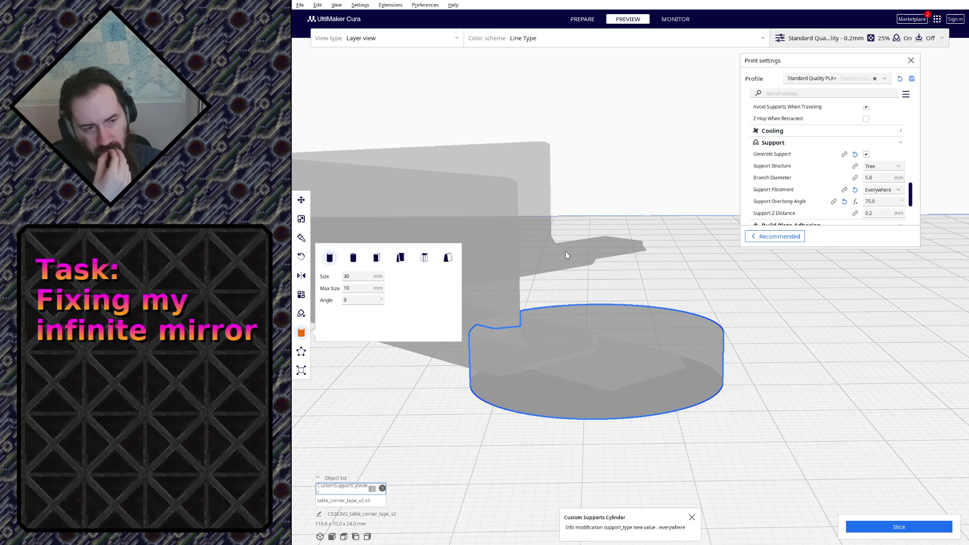
pyautogui.press('Delete')
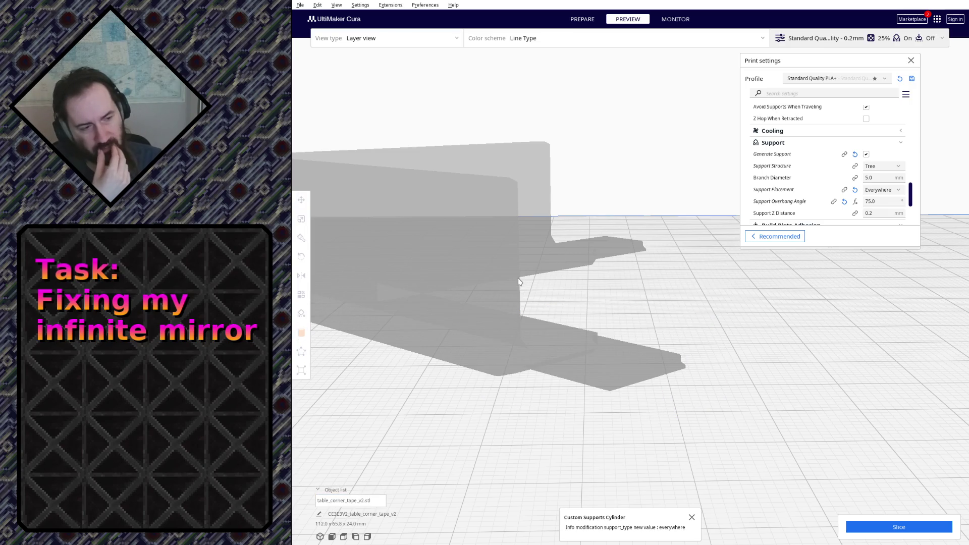
pyautogui.click(871, 526)
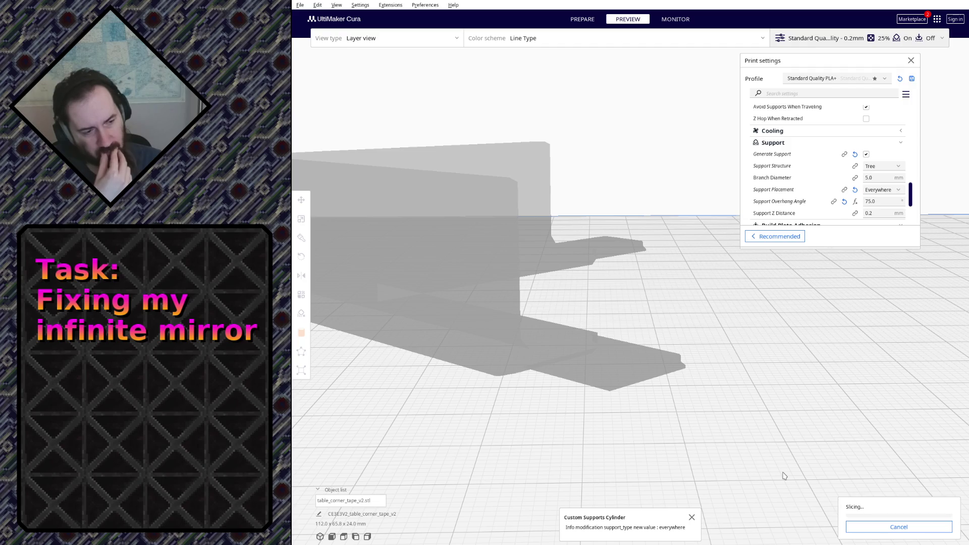
# Review the sliced supports, reselect the model and set the plain cylinder's Max Size to 1 mm.
pyautogui.moveTo(701, 447)
pyautogui.mouseDown(button='right')
pyautogui.moveTo(686, 400)
pyautogui.moveTo(587, 250)
pyautogui.moveTo(583, 331)
pyautogui.mouseUp(button='right')
pyautogui.scroll(3, 587, 250)
pyautogui.scroll(3, 586, 251)
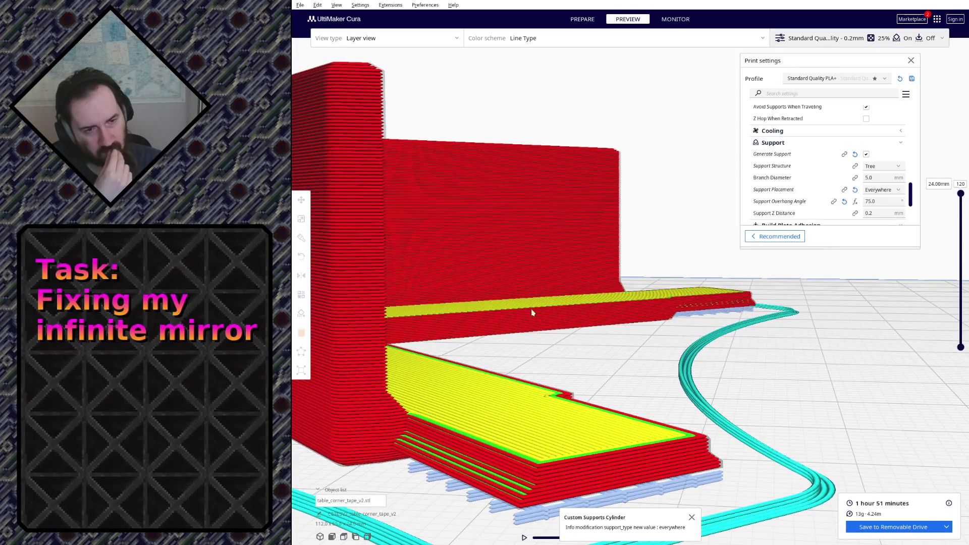
pyautogui.hotkey('ctrl', 'a')
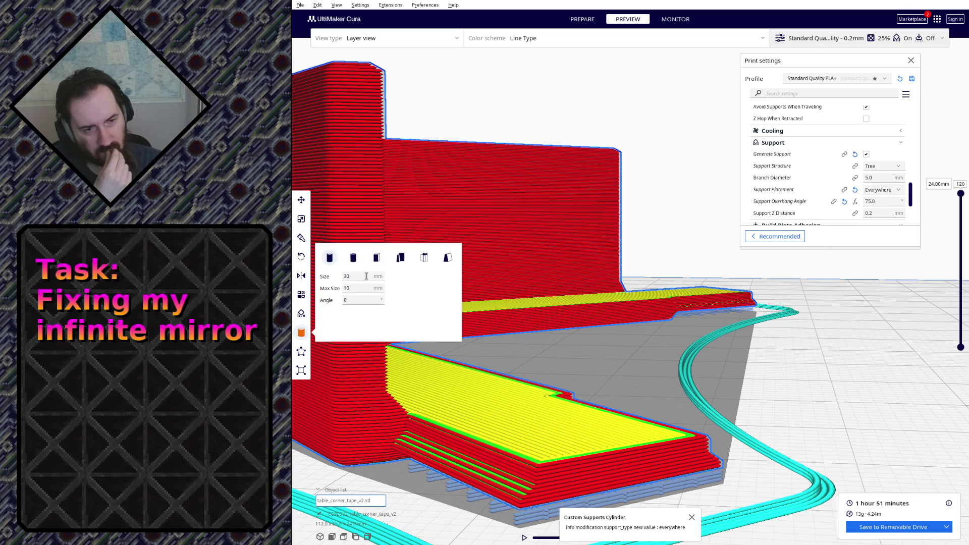
pyautogui.click(331, 247)
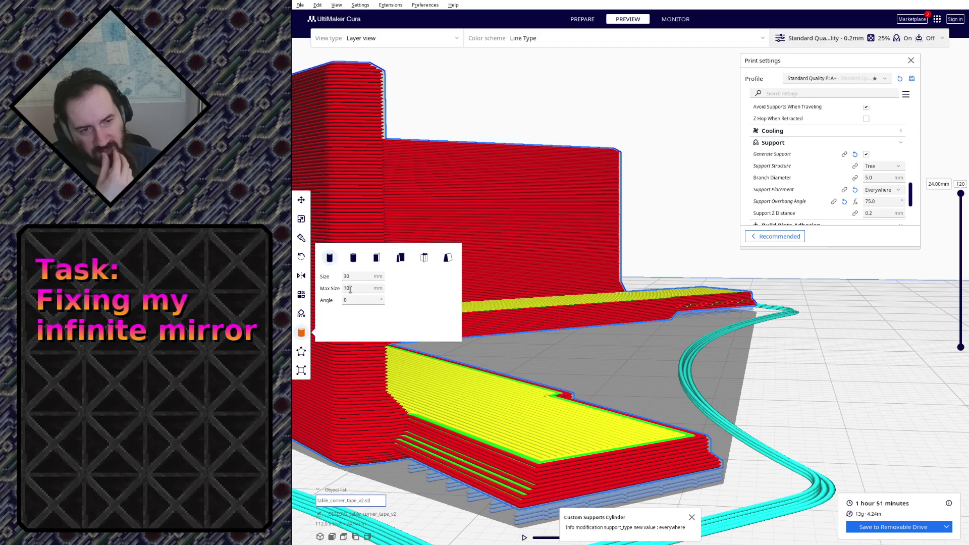
pyautogui.press('BackSpace')
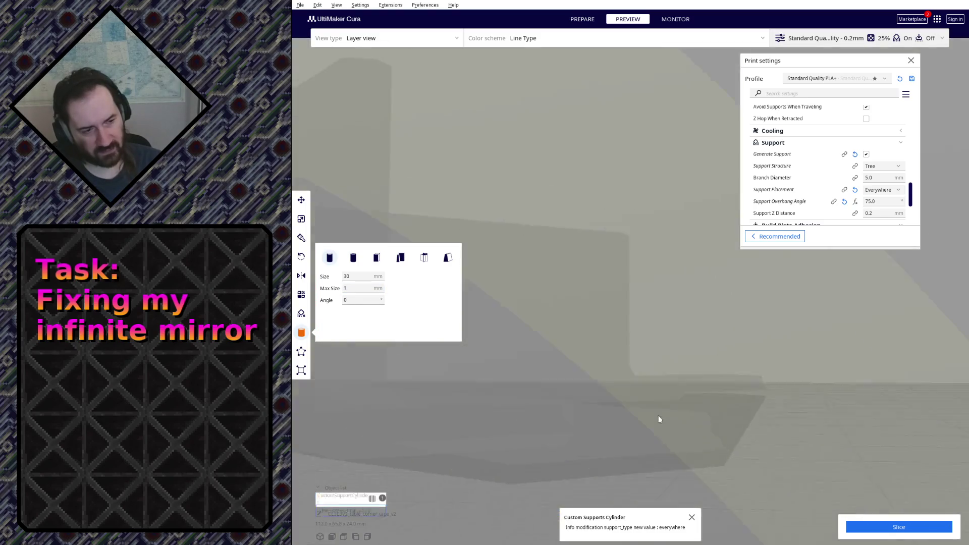
pyautogui.scroll(-5, 658, 423)
pyautogui.scroll(-5, 659, 425)
pyautogui.scroll(-5, 658, 433)
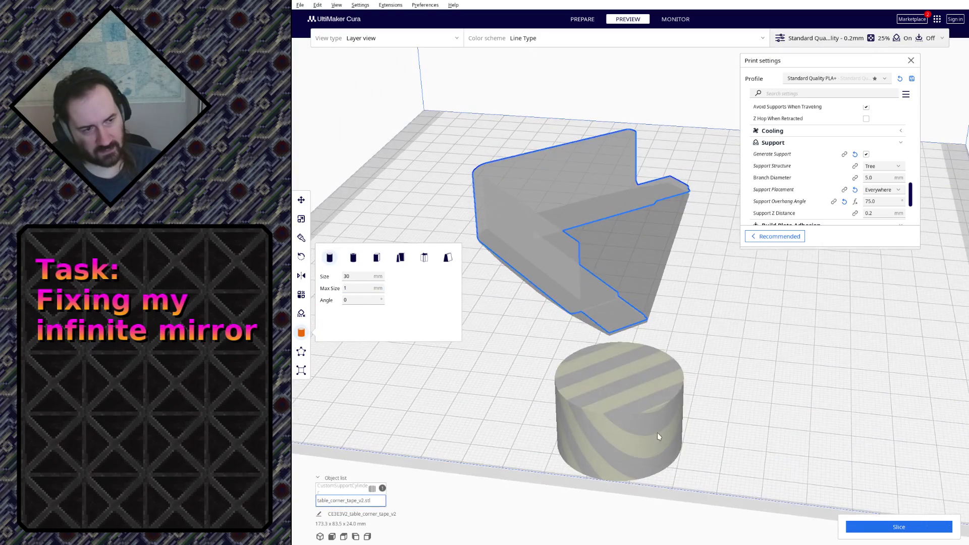
# Delete the striped cylinder and undo an accidental deletion of the corner tape model.
pyautogui.click(608, 408)
pyautogui.press('Delete')
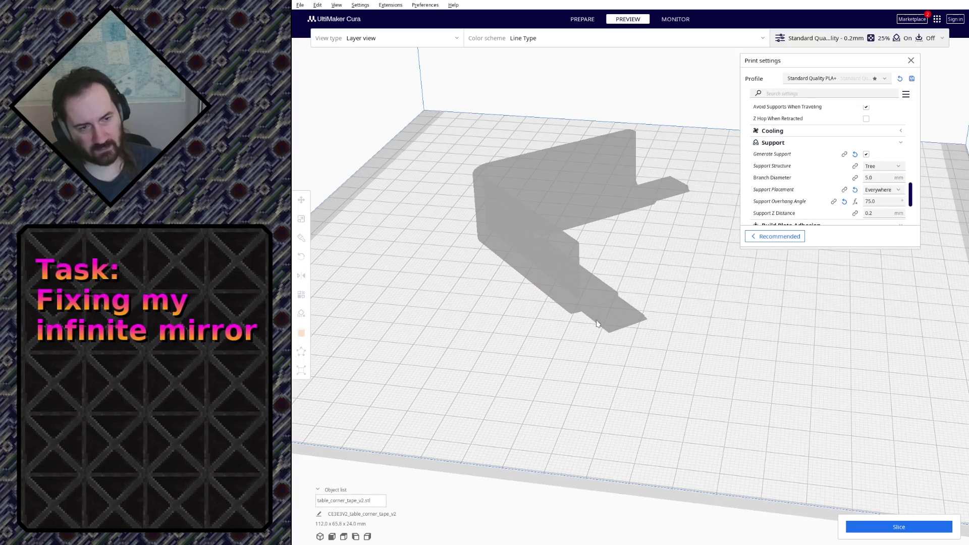
pyautogui.click(532, 288)
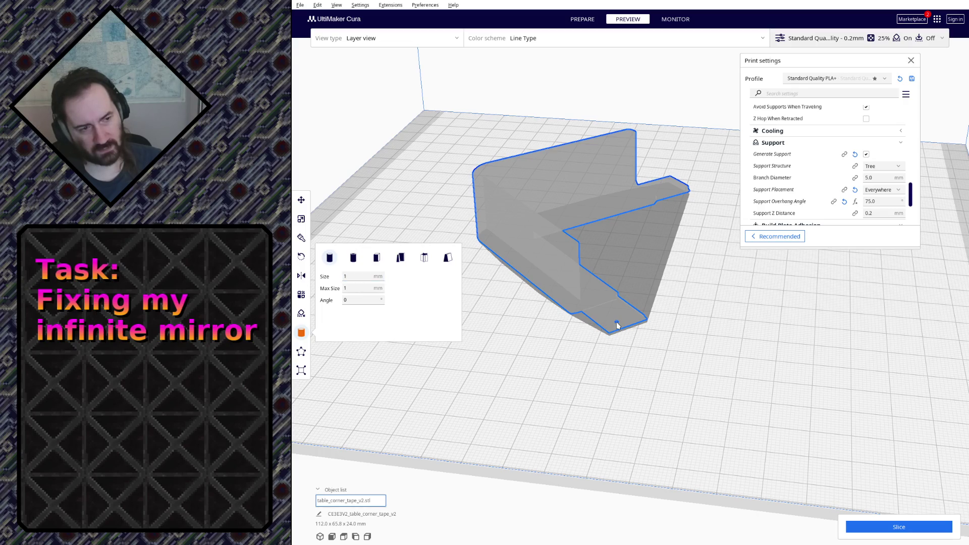
pyautogui.moveTo(623, 347); pyautogui.dragTo(643, 332, button='right')
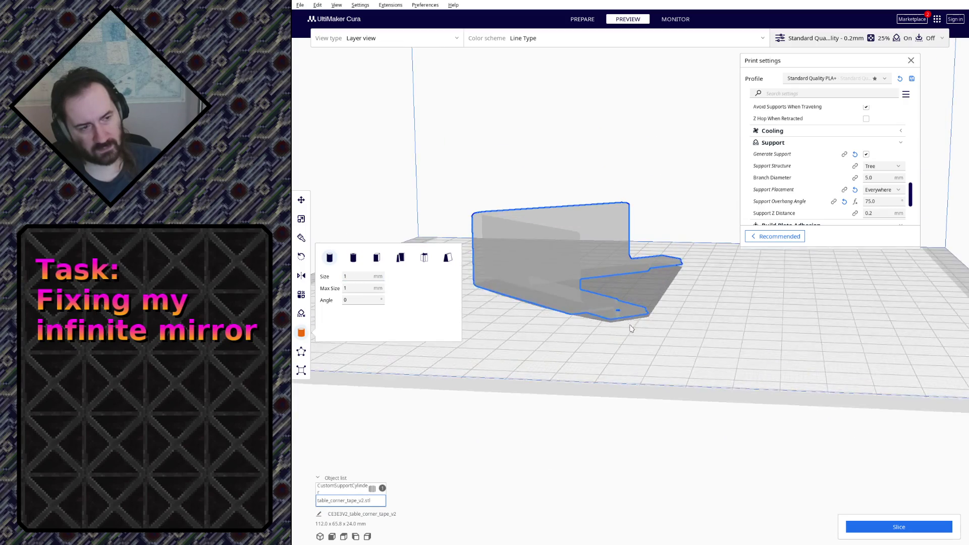
pyautogui.scroll(3, 643, 332)
pyautogui.press('Delete')
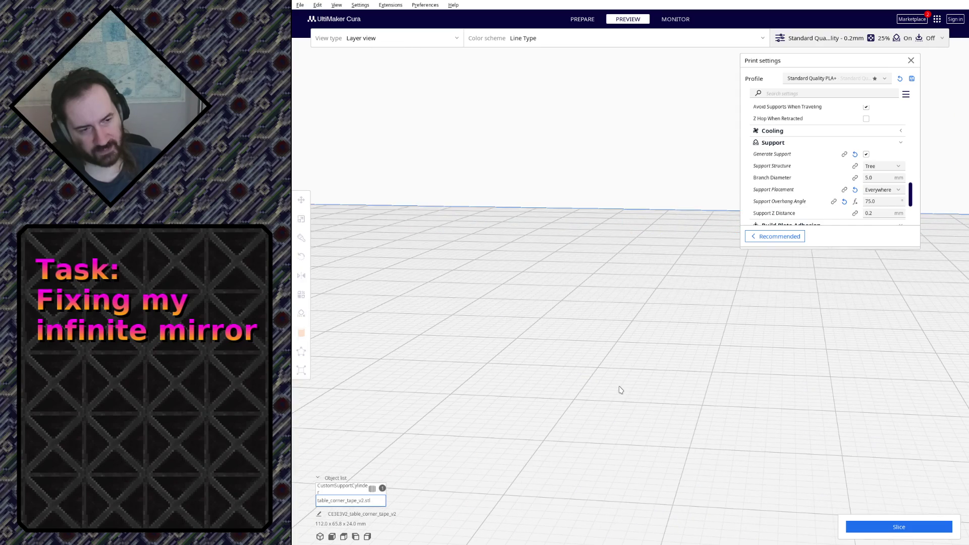
pyautogui.hotkey('ctrl', 'z')
# Place a custom support cylinder under the tab with Size and Max Size both 5 mm.
pyautogui.click(565, 510)
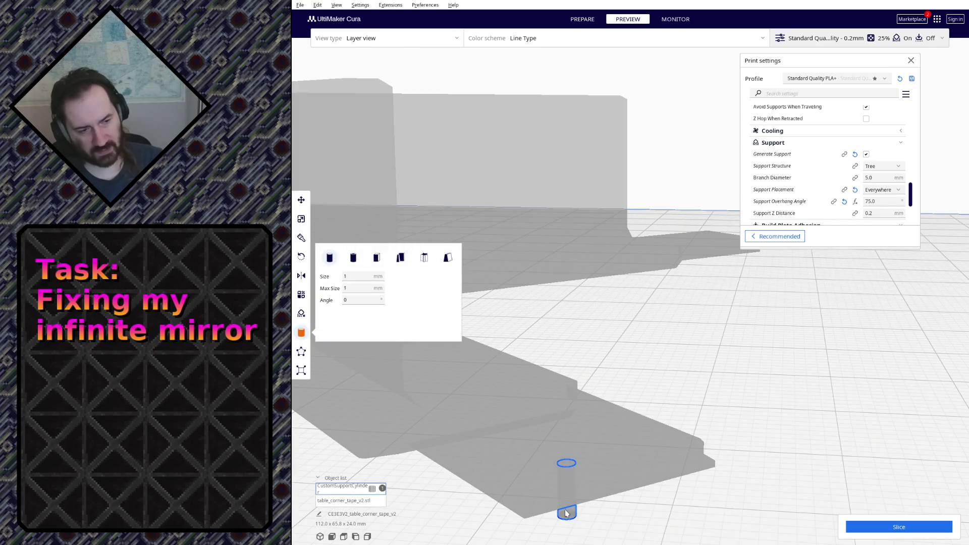
pyautogui.doubleClick(347, 277)
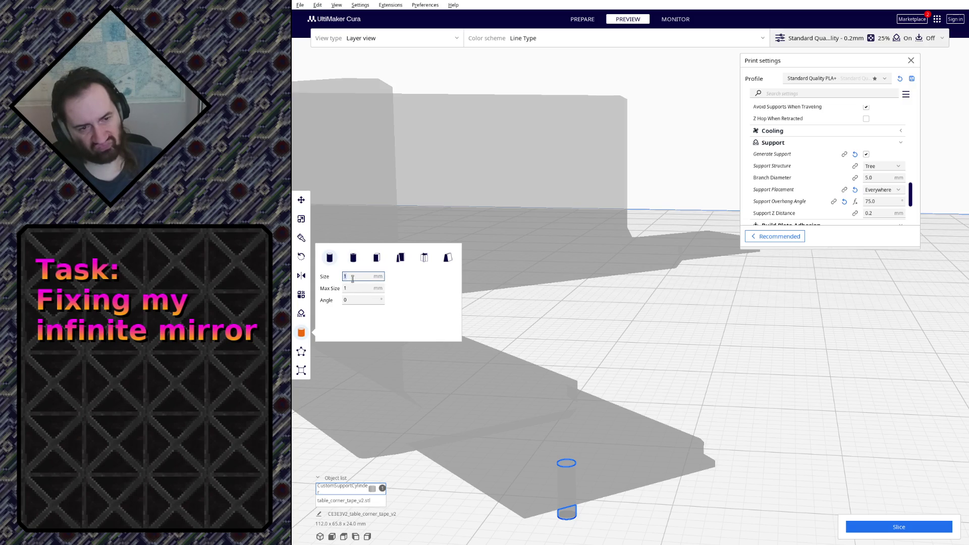
pyautogui.click(574, 515)
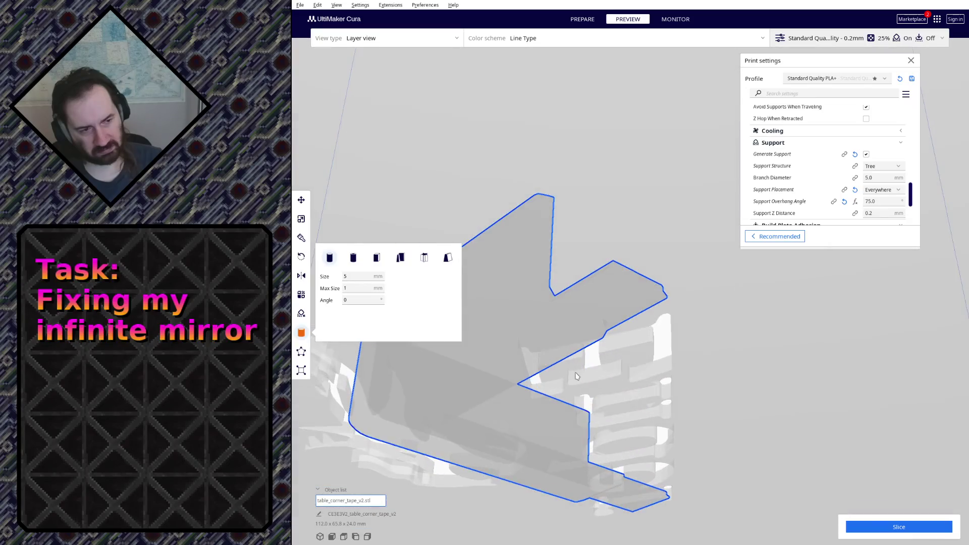
pyautogui.moveTo(575, 474)
pyautogui.mouseDown(button='right')
pyautogui.moveTo(521, 417)
pyautogui.moveTo(721, 455)
pyautogui.mouseUp(button='right')
pyautogui.click(721, 454)
pyautogui.click(624, 414)
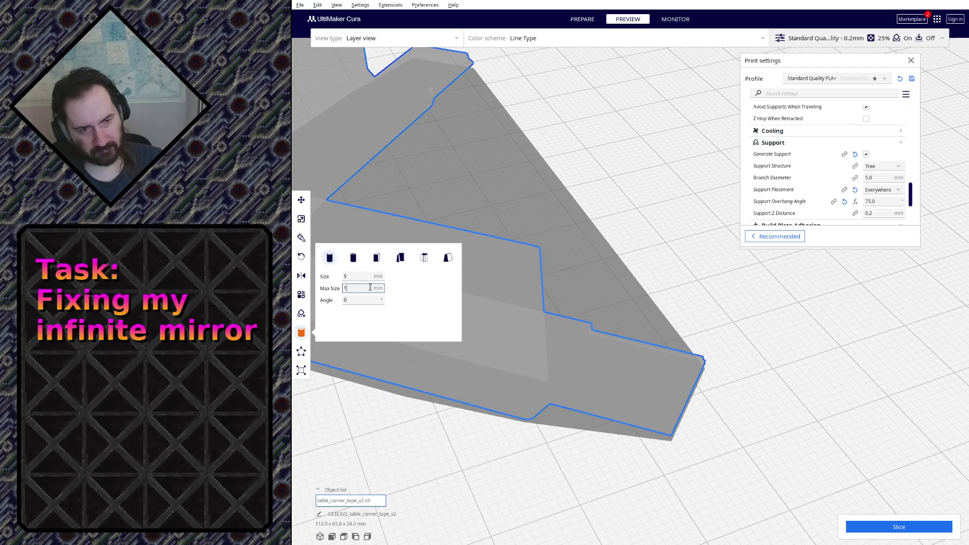
pyautogui.moveTo(612, 403); pyautogui.dragTo(623, 348, button='right')
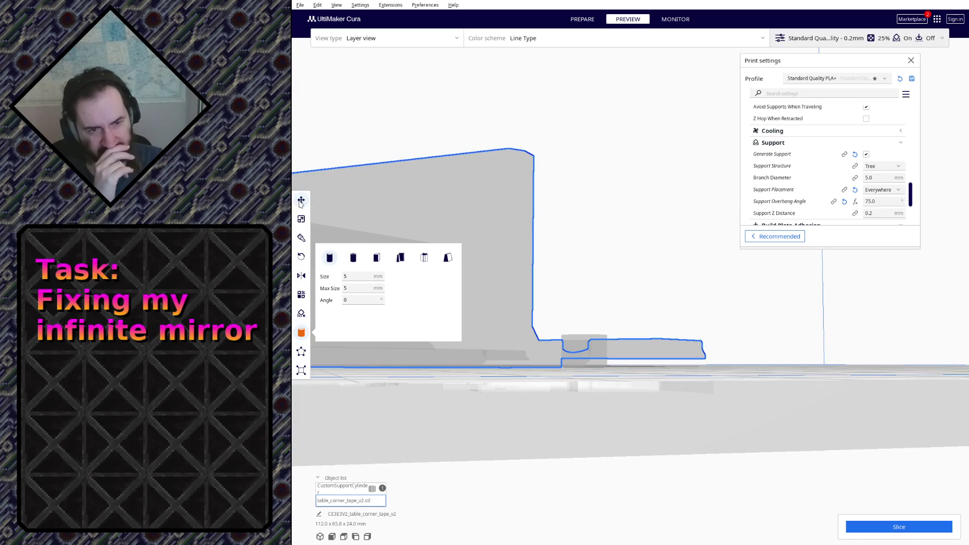
# Move the small support cylinder into position under the tab.
pyautogui.click(580, 345)
pyautogui.moveTo(580, 343)
pyautogui.mouseDown(button='right')
pyautogui.moveTo(608, 346)
pyautogui.moveTo(611, 399)
pyautogui.mouseUp(button='right')
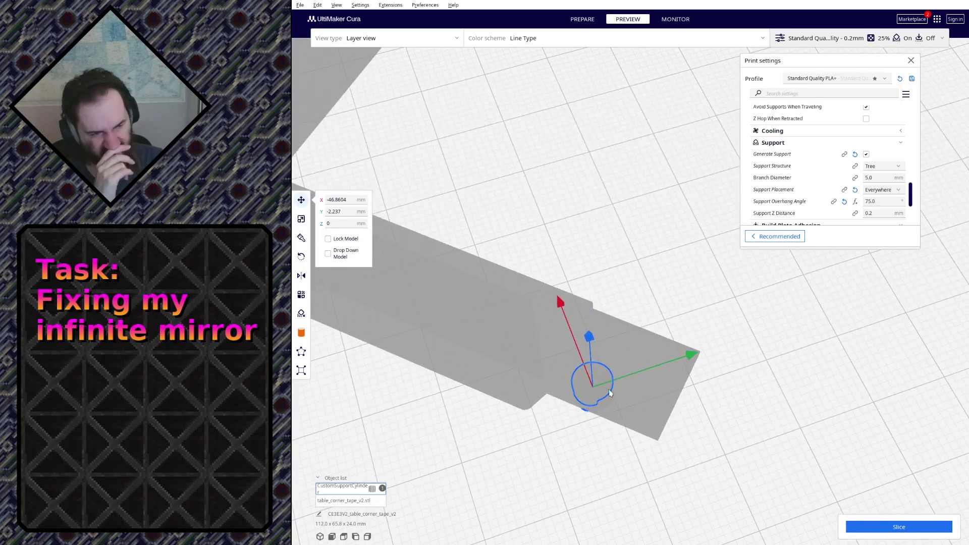
pyautogui.moveTo(592, 379); pyautogui.dragTo(654, 429)
pyautogui.moveTo(666, 425)
pyautogui.mouseDown(button='right')
pyautogui.moveTo(720, 382)
pyautogui.moveTo(700, 326)
pyautogui.mouseUp(button='right')
pyautogui.scroll(2, 697, 325)
pyautogui.scroll(3, 697, 325)
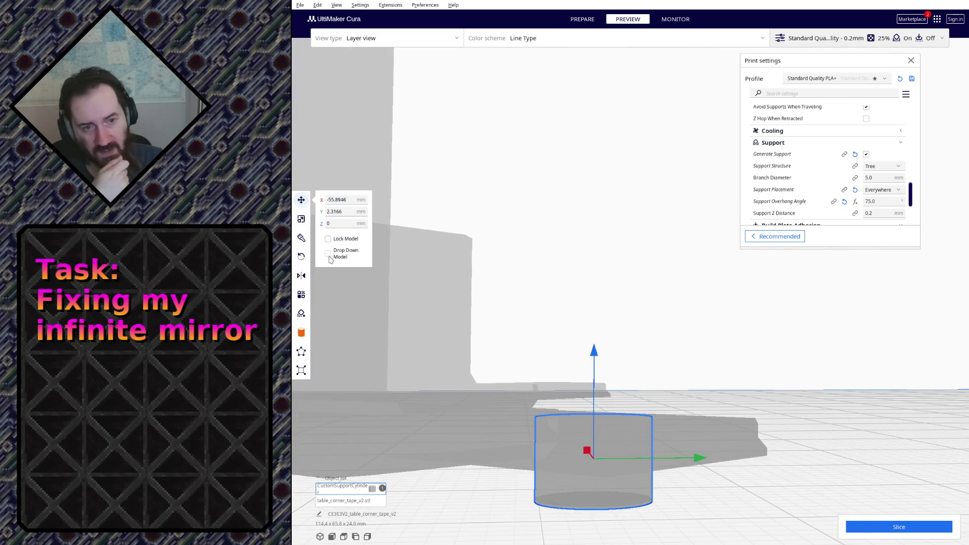
# Shorten the cylinder to a thin disc and lower it onto the build plate, starting a new slice.
pyautogui.click(301, 219)
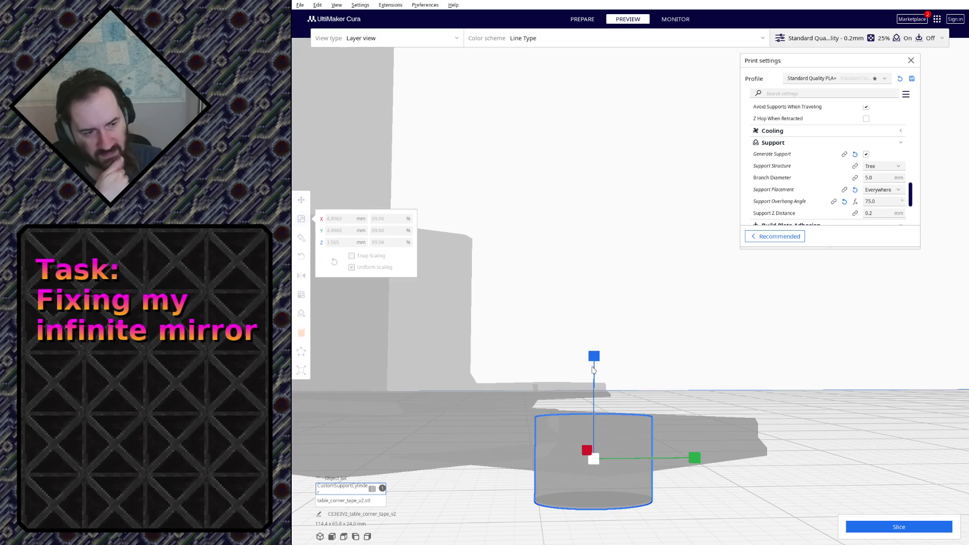
pyautogui.moveTo(593, 357); pyautogui.dragTo(599, 435)
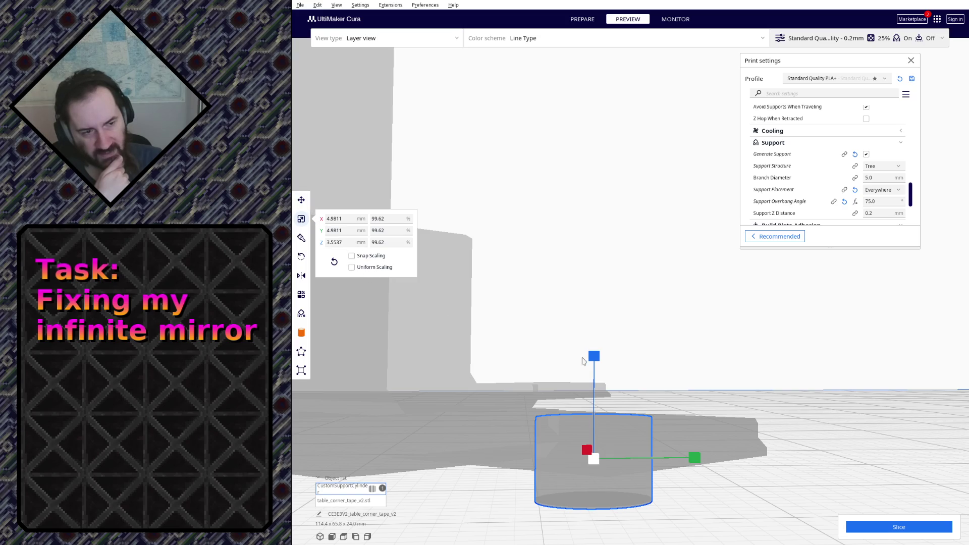
pyautogui.moveTo(596, 360); pyautogui.dragTo(595, 360)
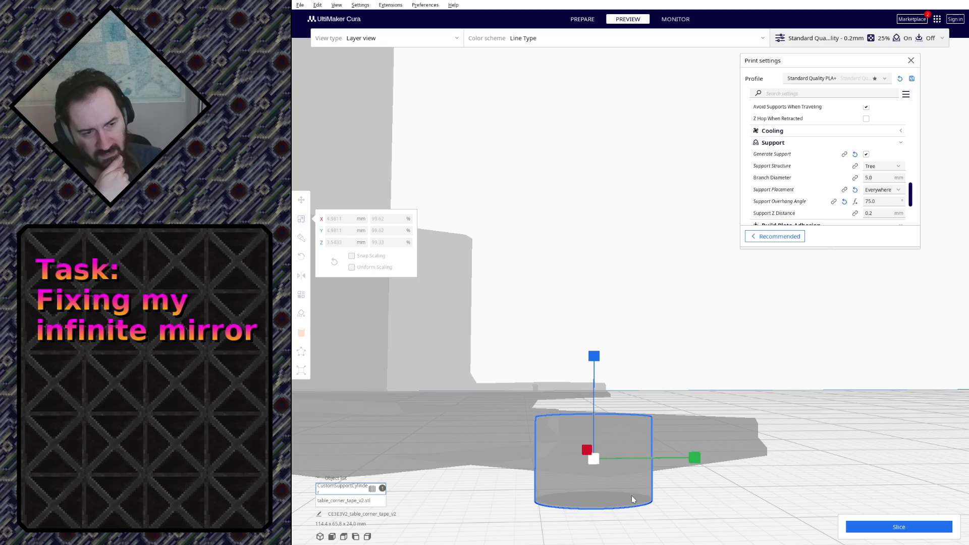
pyautogui.moveTo(631, 486); pyautogui.dragTo(541, 433)
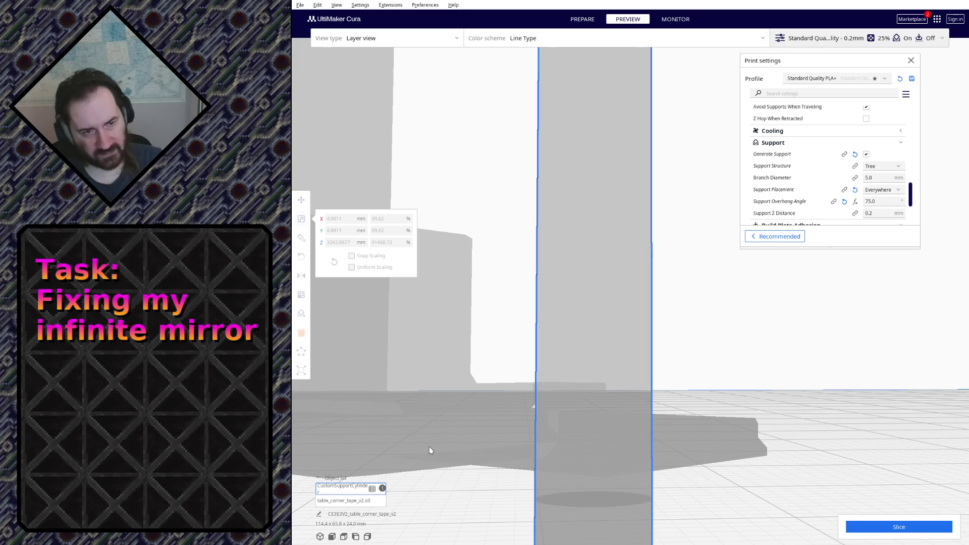
pyautogui.moveTo(429, 451); pyautogui.dragTo(429, 451)
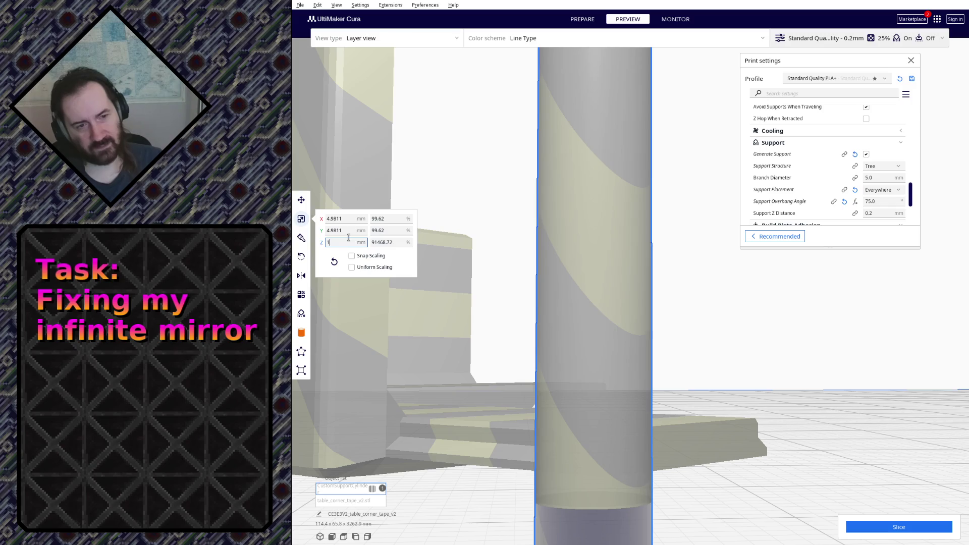
pyautogui.press('Return')
pyautogui.click(302, 201)
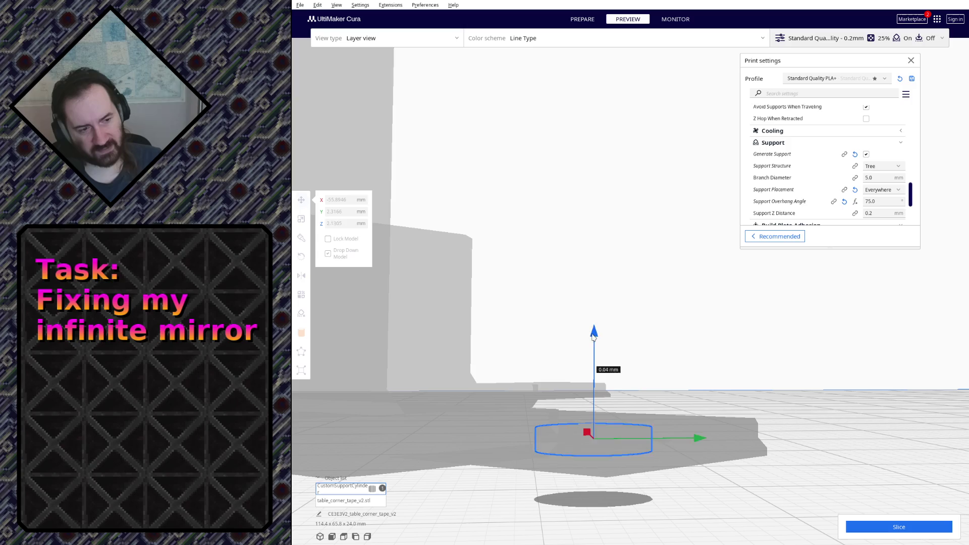
pyautogui.moveTo(594, 364); pyautogui.dragTo(602, 388)
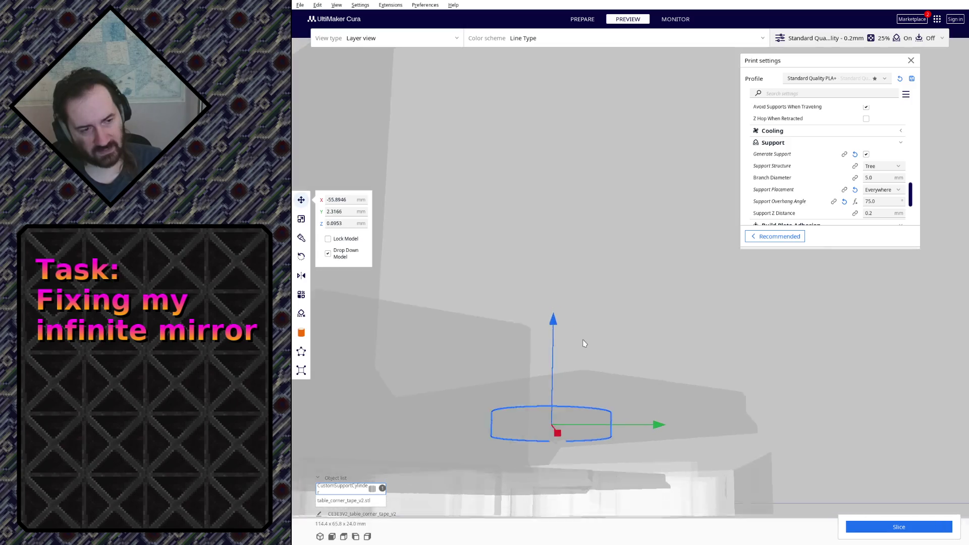
pyautogui.moveTo(592, 347); pyautogui.dragTo(784, 486, button='right')
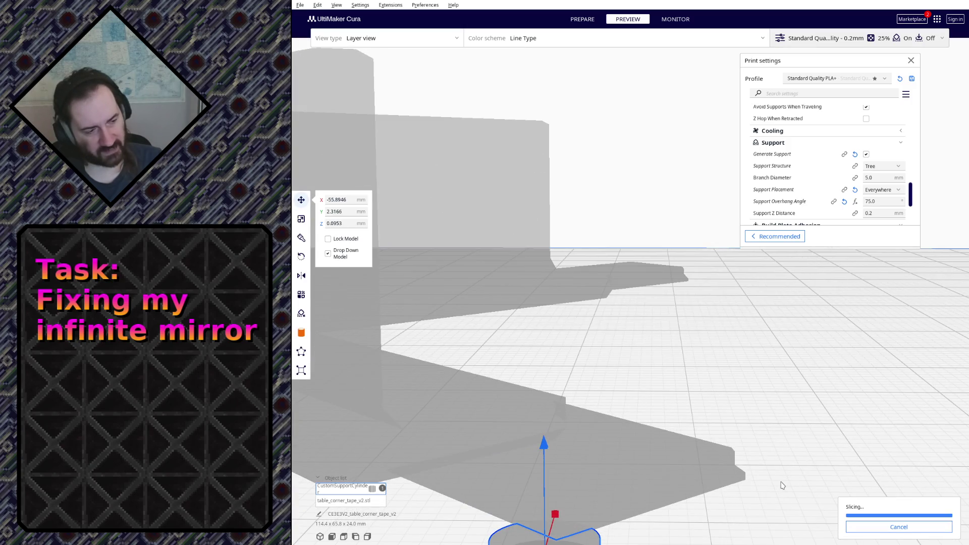
# Inspect the sliced support disc layers from above and the side, then clear the selection.
pyautogui.moveTo(782, 486)
pyautogui.mouseDown(button='right')
pyautogui.moveTo(715, 398)
pyautogui.moveTo(721, 463)
pyautogui.moveTo(574, 429)
pyautogui.moveTo(587, 418)
pyautogui.moveTo(619, 427)
pyautogui.moveTo(606, 438)
pyautogui.mouseUp(button='right')
pyautogui.scroll(2, 712, 376)
pyautogui.scroll(2, 606, 438)
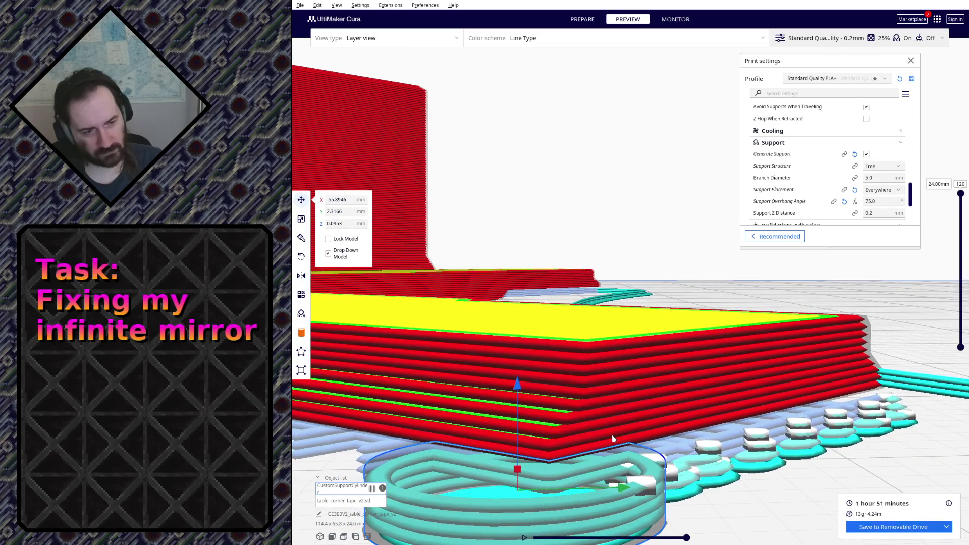
pyautogui.scroll(-2, 616, 430)
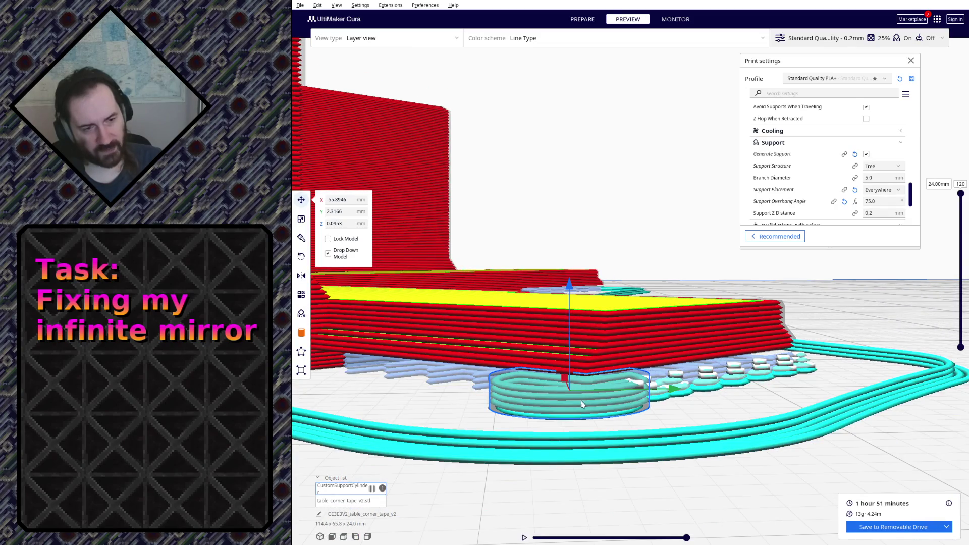
pyautogui.scroll(-2, 580, 392)
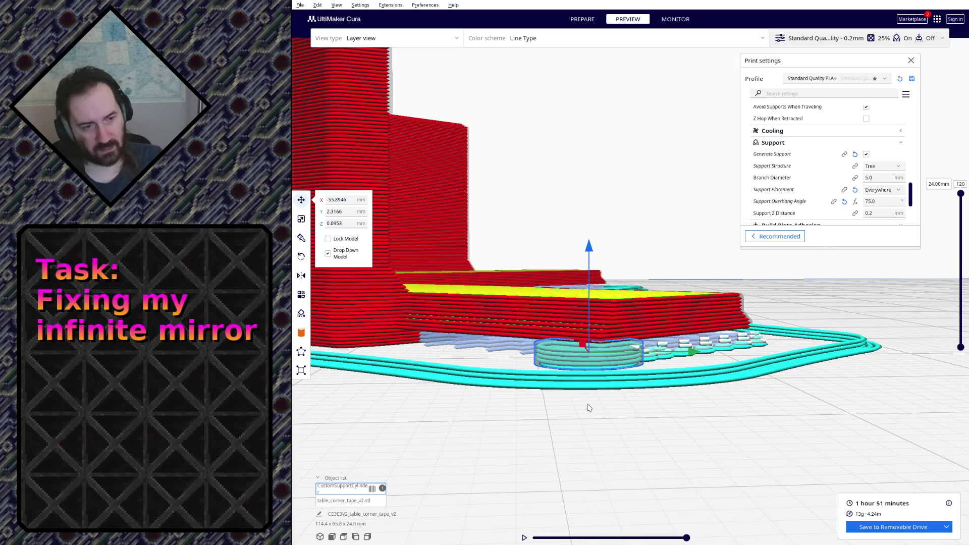
pyautogui.scroll(2, 583, 402)
pyautogui.scroll(2, 575, 394)
pyautogui.scroll(3, 568, 379)
pyautogui.scroll(2, 555, 363)
pyautogui.scroll(2, 606, 330)
pyautogui.scroll(2, 656, 295)
pyautogui.scroll(2, 656, 296)
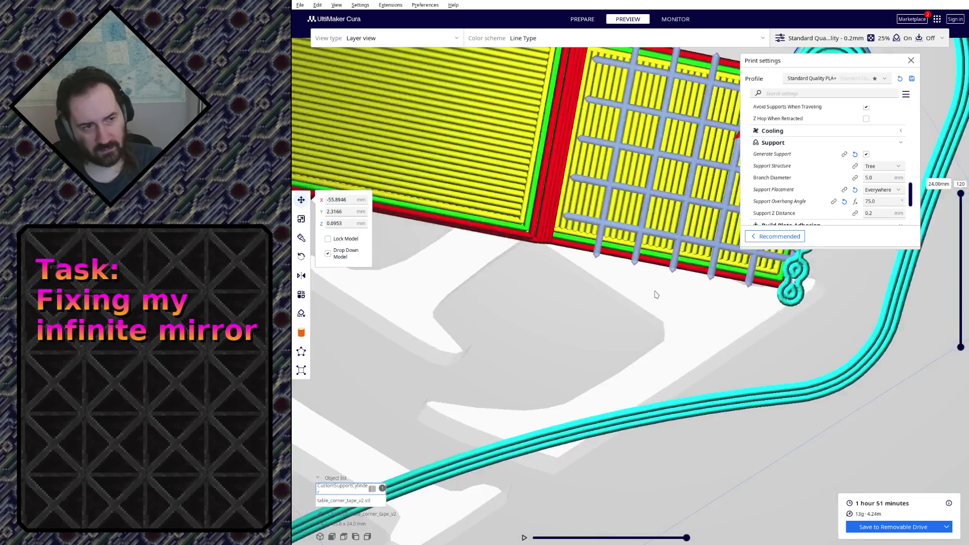
pyautogui.scroll(2, 656, 294)
pyautogui.scroll(-3, 656, 294)
pyautogui.scroll(-3, 606, 281)
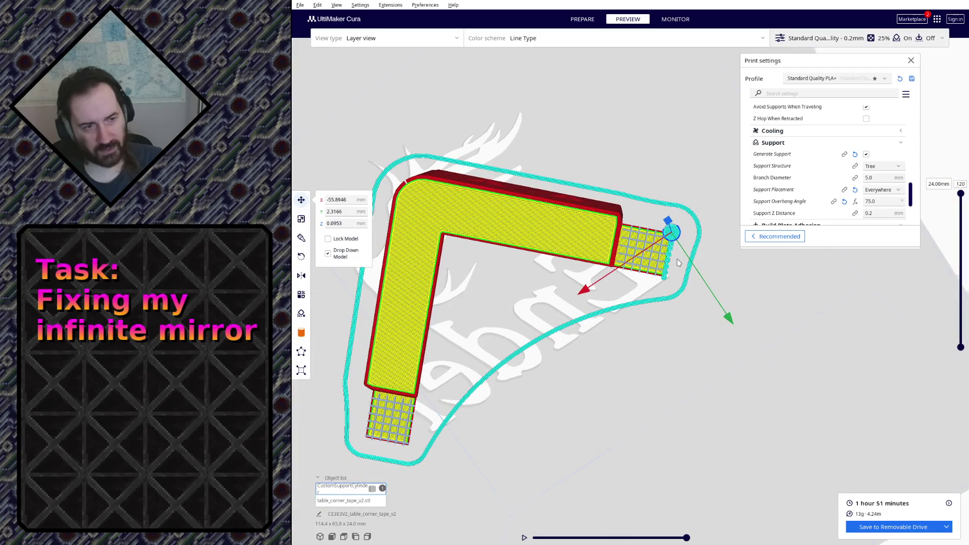
pyautogui.scroll(3, 679, 262)
pyautogui.scroll(2, 621, 239)
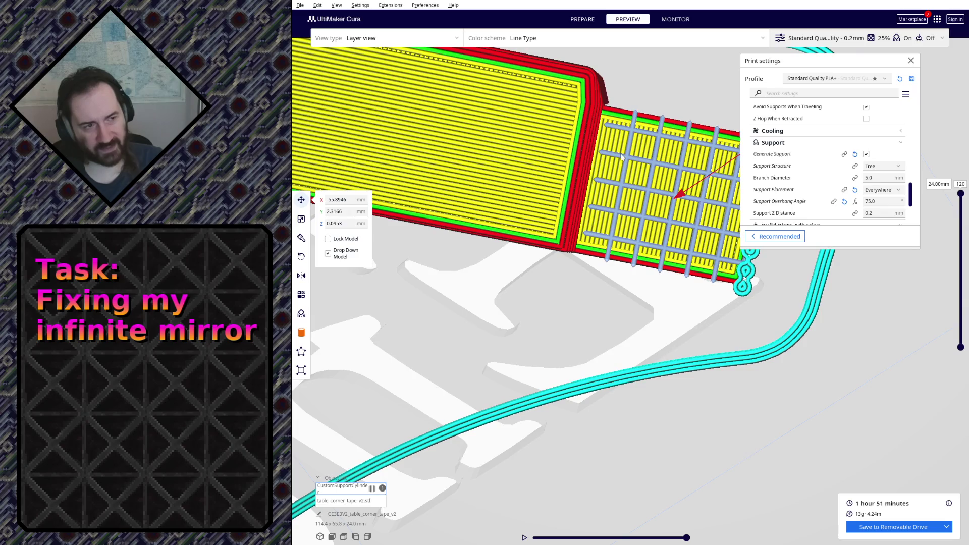
pyautogui.scroll(1, 665, 150)
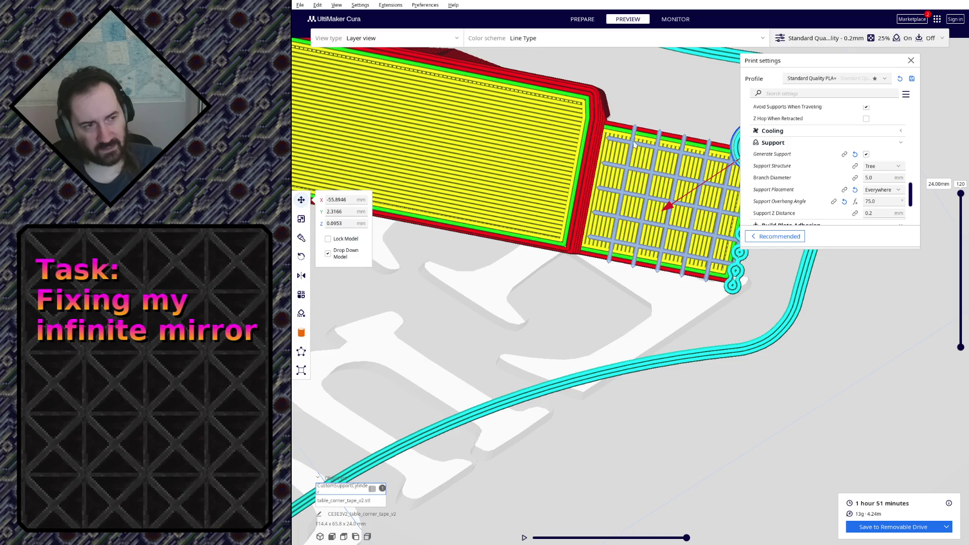
pyautogui.moveTo(615, 135)
pyautogui.mouseDown(button='right')
pyautogui.moveTo(567, 270)
pyautogui.moveTo(545, 234)
pyautogui.mouseUp(button='right')
pyautogui.scroll(3, 531, 204)
pyautogui.scroll(1, 527, 200)
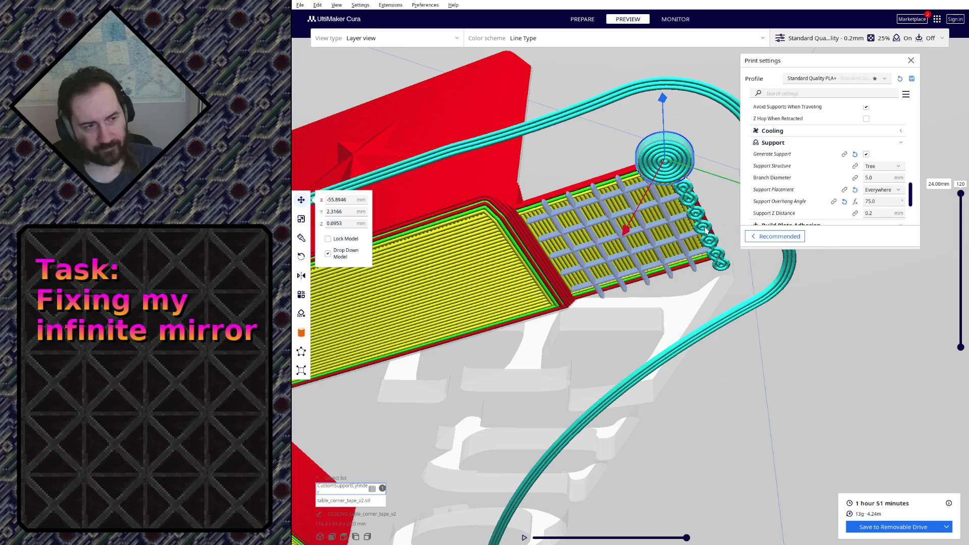
pyautogui.scroll(-5, 708, 231)
pyautogui.moveTo(708, 231); pyautogui.dragTo(531, 371, button='right')
pyautogui.click(520, 365)
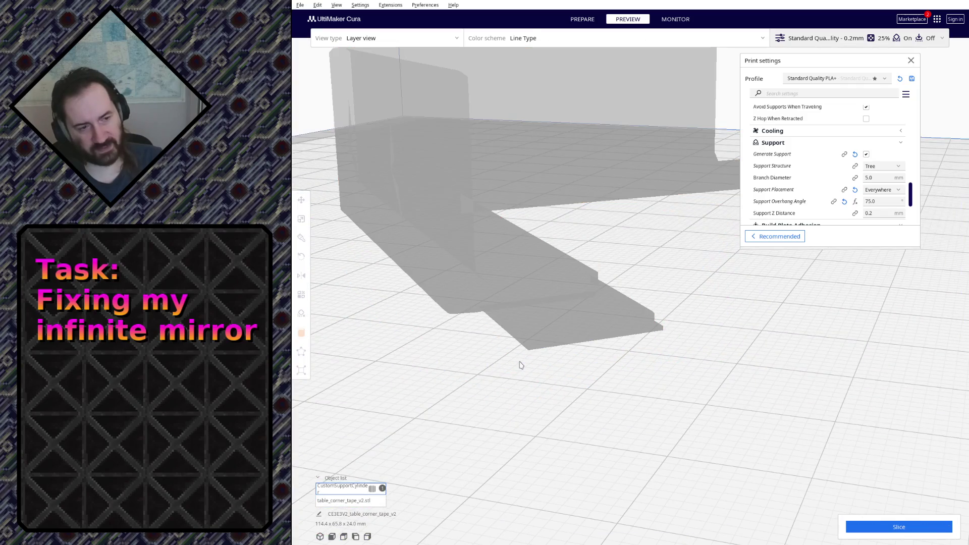
# Delete the CustomSupportCylinder, leaving only the corner tape, and return to Blender.
pyautogui.press('Delete')
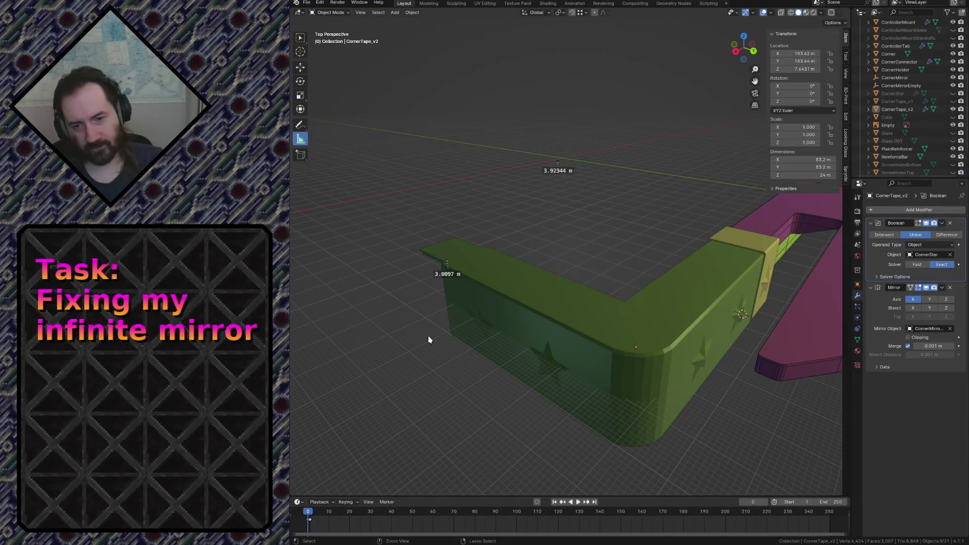
pyautogui.hotkey('shift', '`')
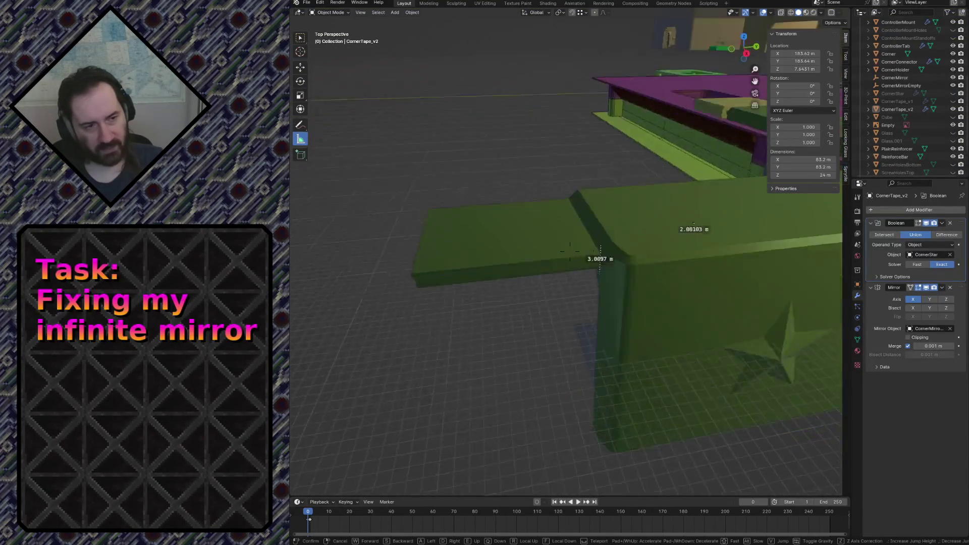
# Inspect CornerTape_v2's corner underside with fly navigation and save table_led_square.blend.
pyautogui.click(558, 369)
pyautogui.hotkey('ctrl', 's')
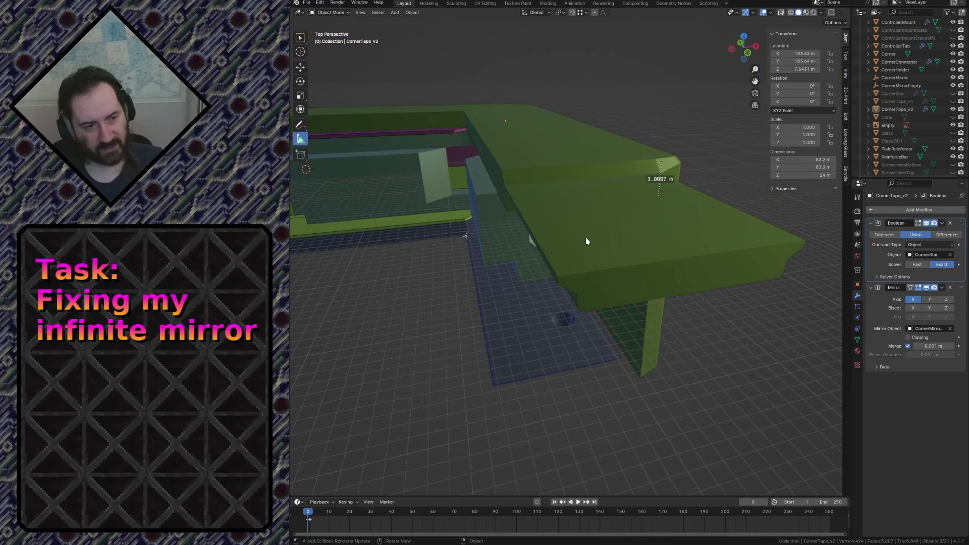
pyautogui.click(582, 254)
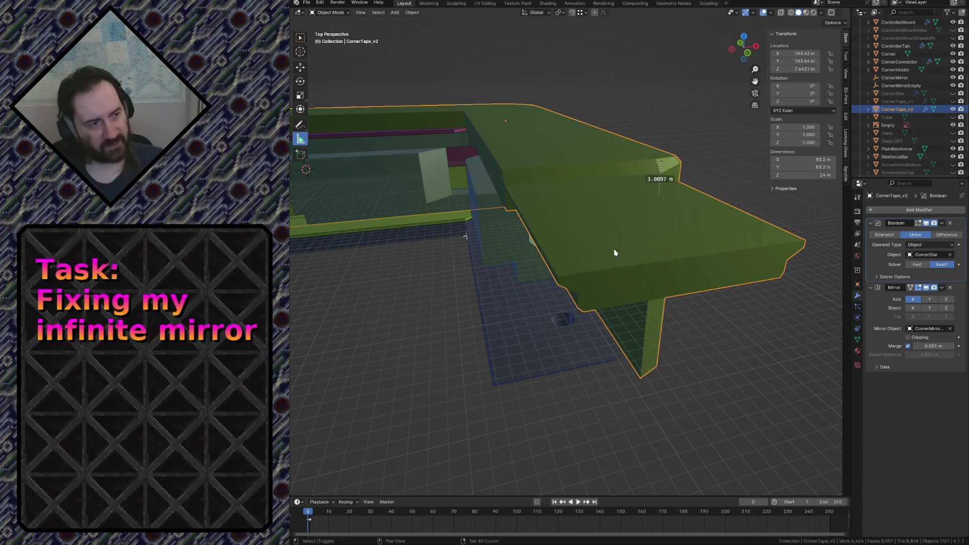
pyautogui.hotkey('shift', '`')
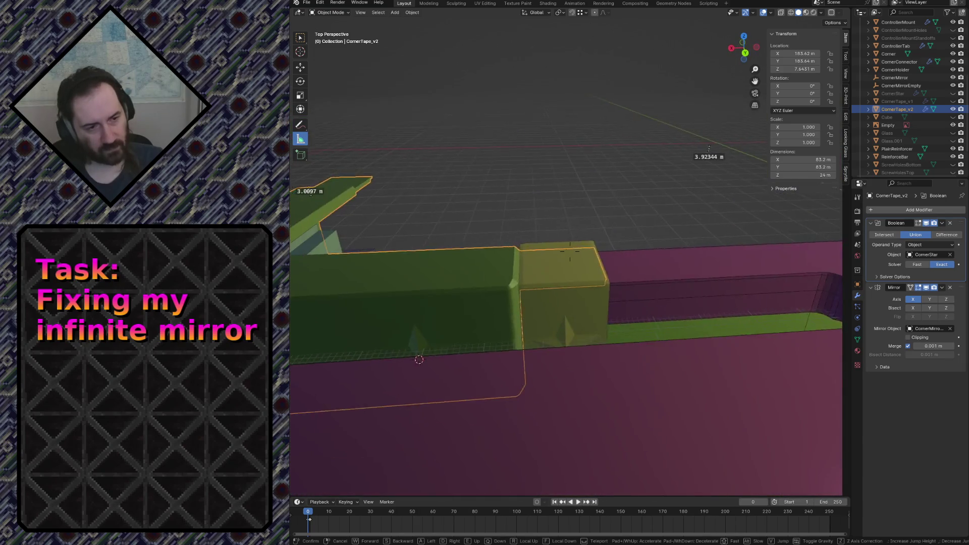
pyautogui.click(615, 252)
pyautogui.click(561, 332)
pyautogui.hotkey('shift', '`')
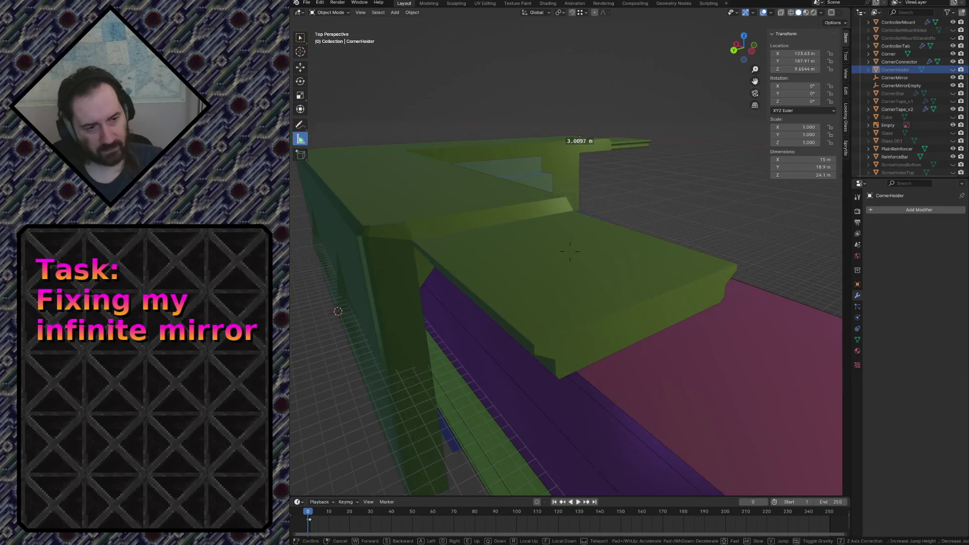
pyautogui.click(522, 327)
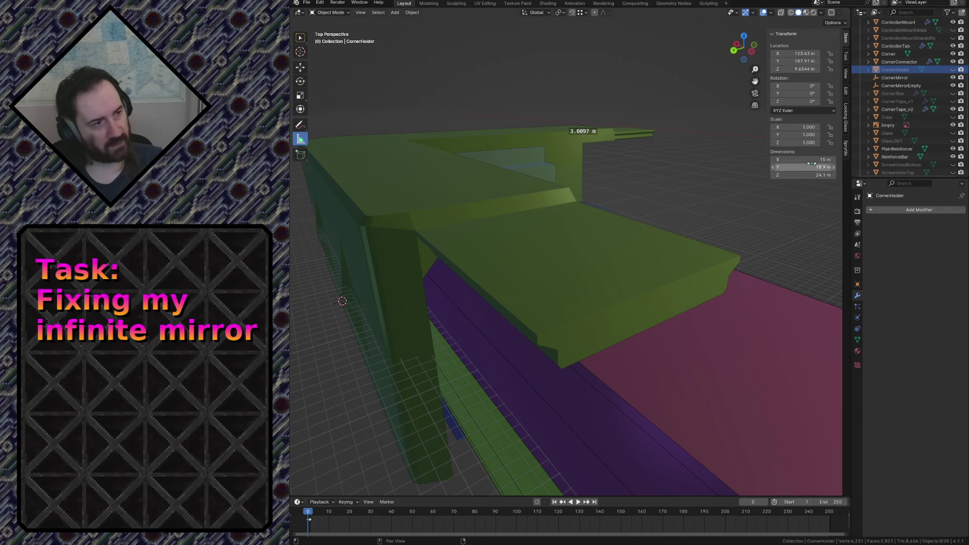
pyautogui.hotkey('ctrl', 's')
# Snap the 3D cursor to a corner vertex and add a 2 m cube, Cube.001, framed in front view.
pyautogui.click(580, 294)
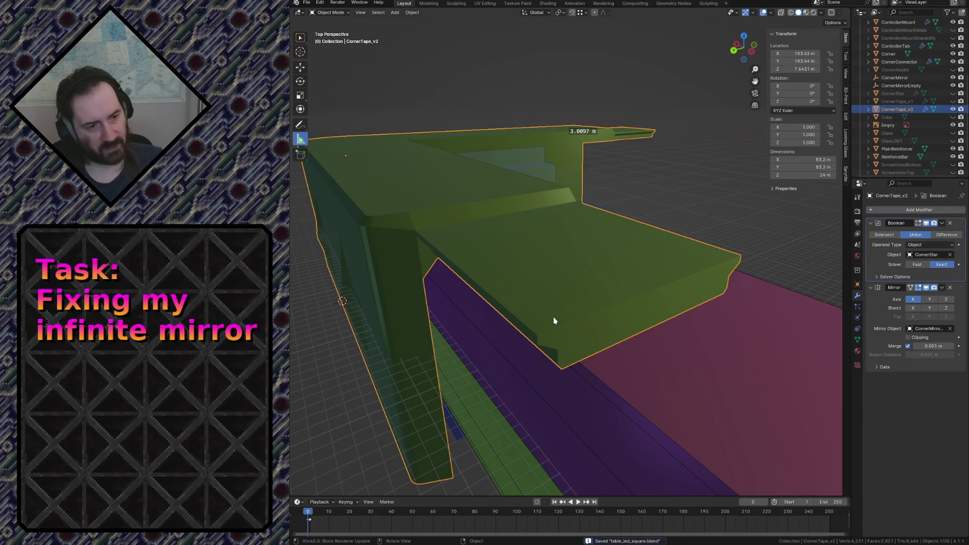
pyautogui.press('Tab')
pyautogui.hotkey('ctrl', 'Tab')
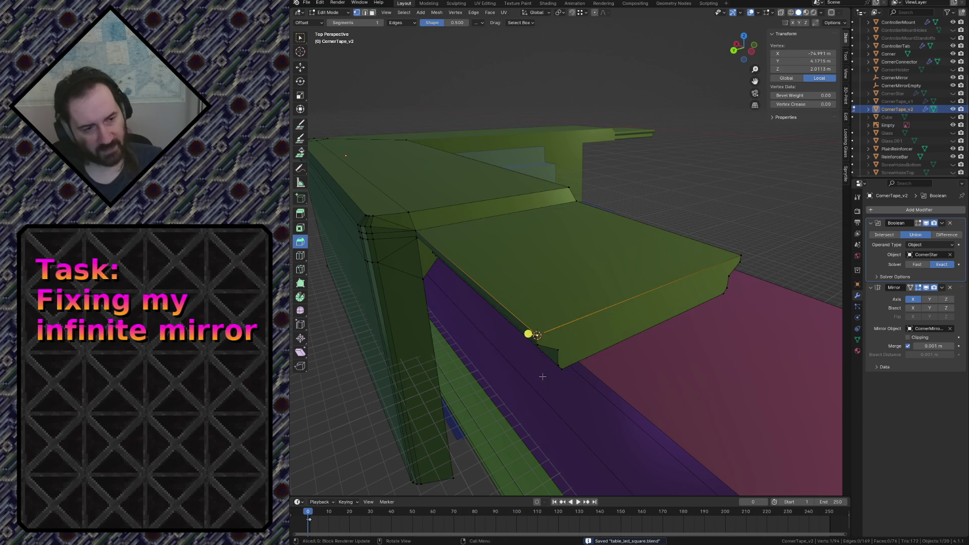
pyautogui.press('Tab')
pyautogui.hotkey('shift', 'a')
pyautogui.moveTo(504, 387)
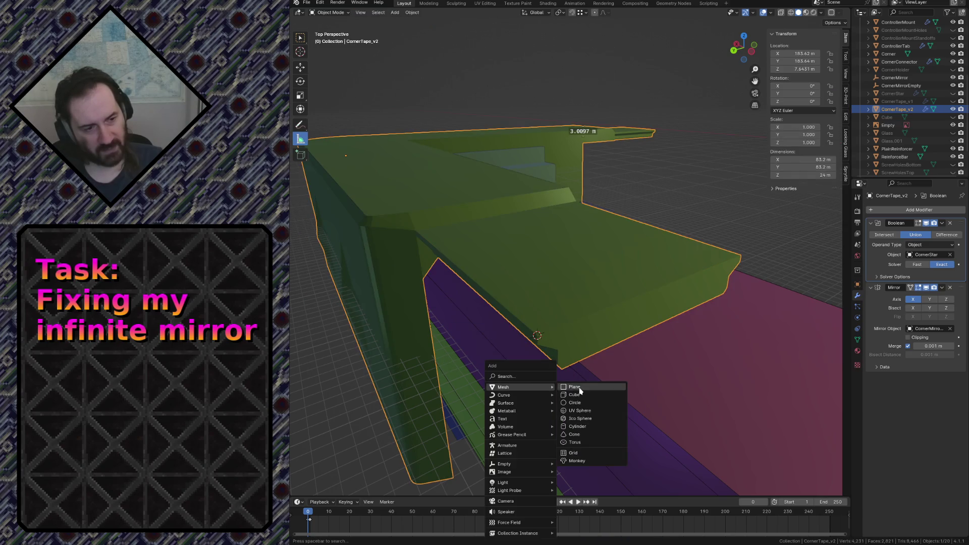
pyautogui.click(580, 395)
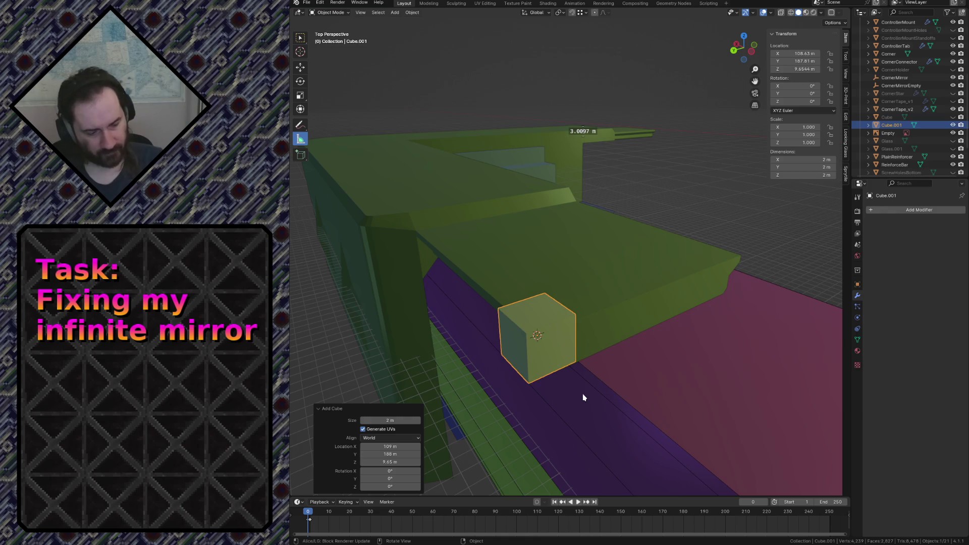
pyautogui.press('KP_1')
pyautogui.press('KP_Decimal')
pyautogui.press('g')
pyautogui.press('z')
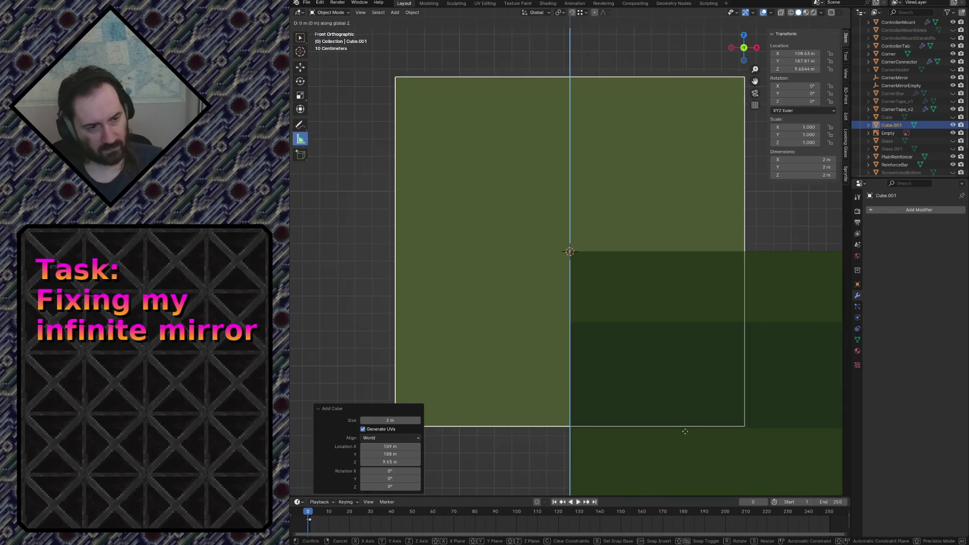
# Confirm raising the cube 1 m, switch to wireframe shading and measure a distance beside it.
pyautogui.click(560, 255)
pyautogui.scroll(-8, 560, 256)
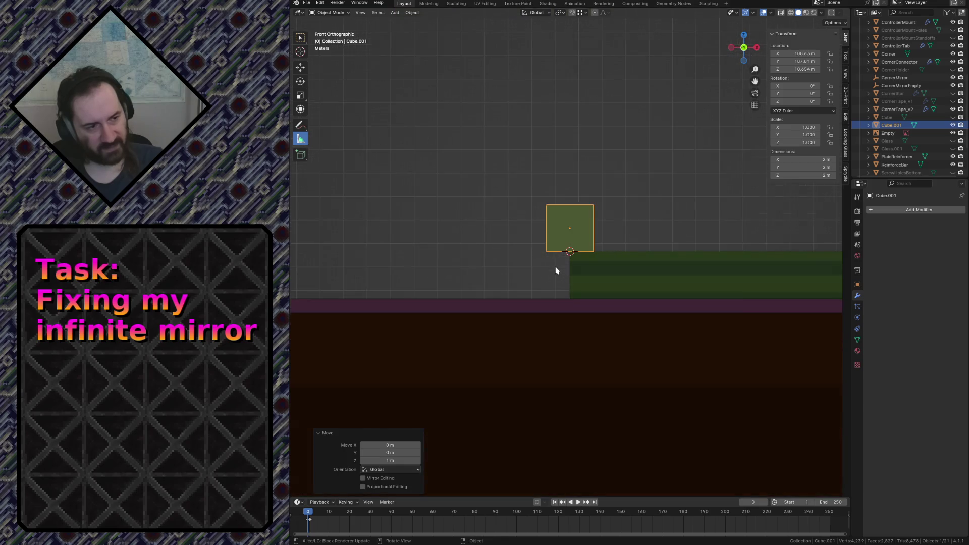
pyautogui.scroll(4, 507, 241)
pyautogui.click(480, 150)
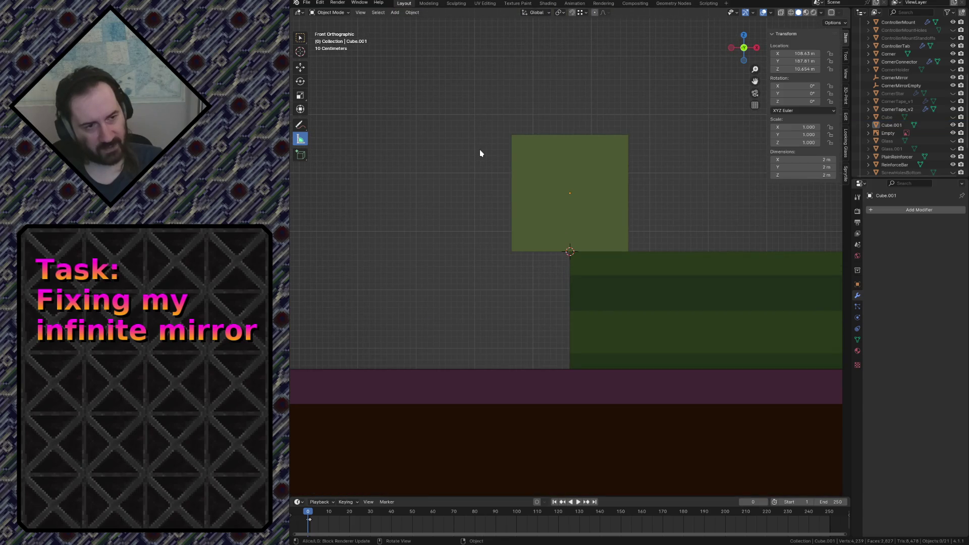
pyautogui.press('z')
pyautogui.click(432, 125)
pyautogui.moveTo(470, 108)
pyautogui.mouseDown()
pyautogui.moveTo(539, 305)
pyautogui.moveTo(387, 219)
pyautogui.moveTo(375, 76)
pyautogui.mouseUp()
pyautogui.moveTo(470, 107); pyautogui.dragTo(425, 161)
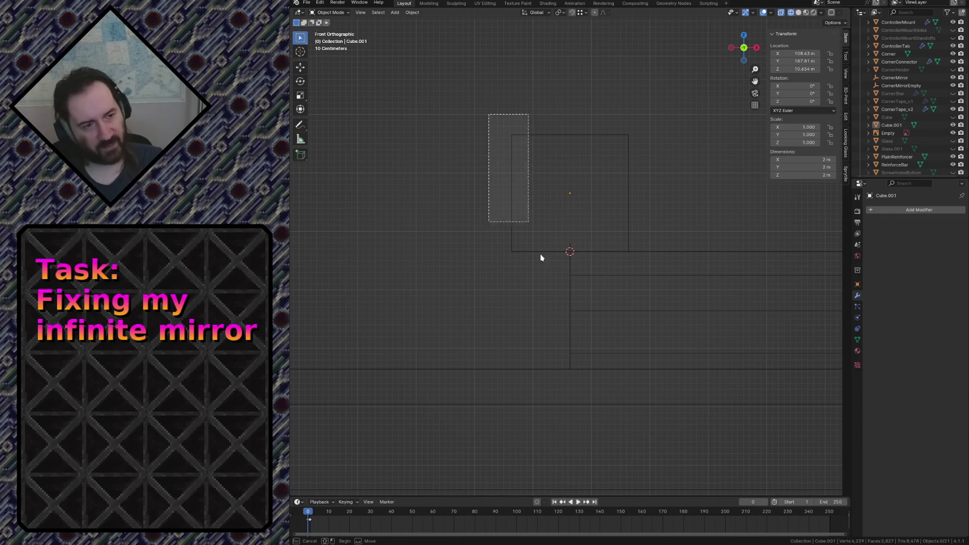
# Select the cube, edit its mesh and move its left edge 1 m along X.
pyautogui.moveTo(488, 113); pyautogui.dragTo(543, 302)
pyautogui.moveTo(492, 104); pyautogui.dragTo(508, 262)
pyautogui.click(514, 208)
pyautogui.press('Tab')
pyautogui.moveTo(491, 109); pyautogui.dragTo(530, 306)
pyautogui.write('gx1')
pyautogui.press('Return')
# Inspect the cube by flying around it and move a face -1 m along Y.
pyautogui.hotkey('shift', '`')
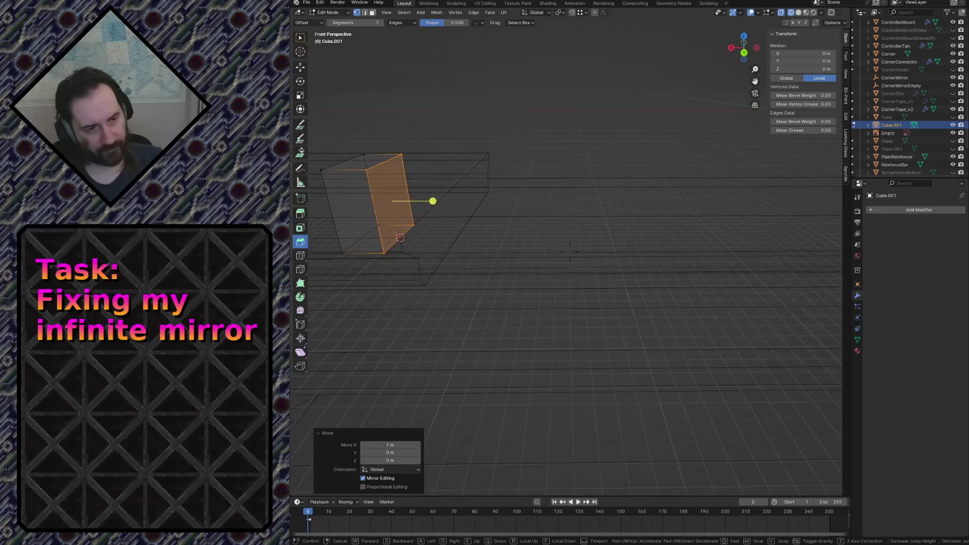
pyautogui.press('s')
pyautogui.click(609, 156)
pyautogui.hotkey('shift', '`')
pyautogui.click(525, 247)
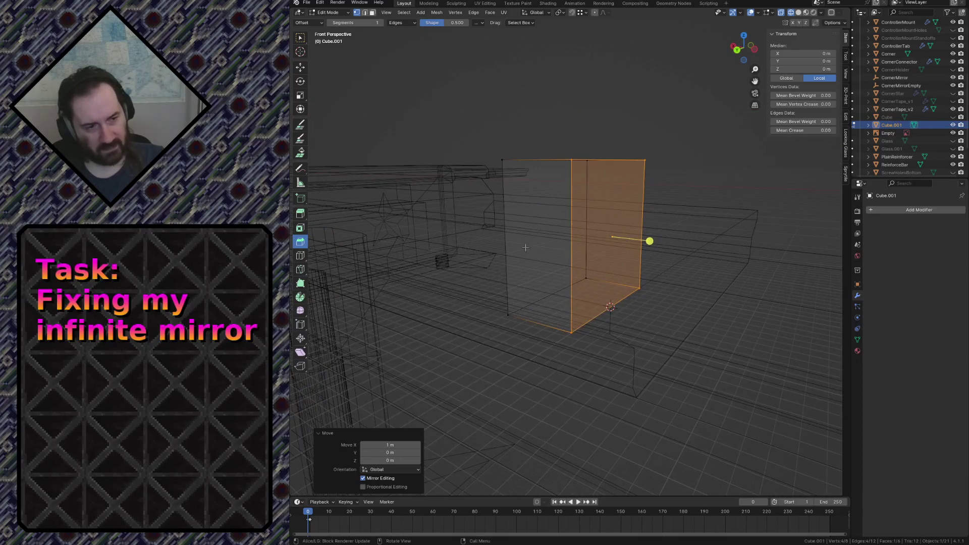
pyautogui.write('gy-1')
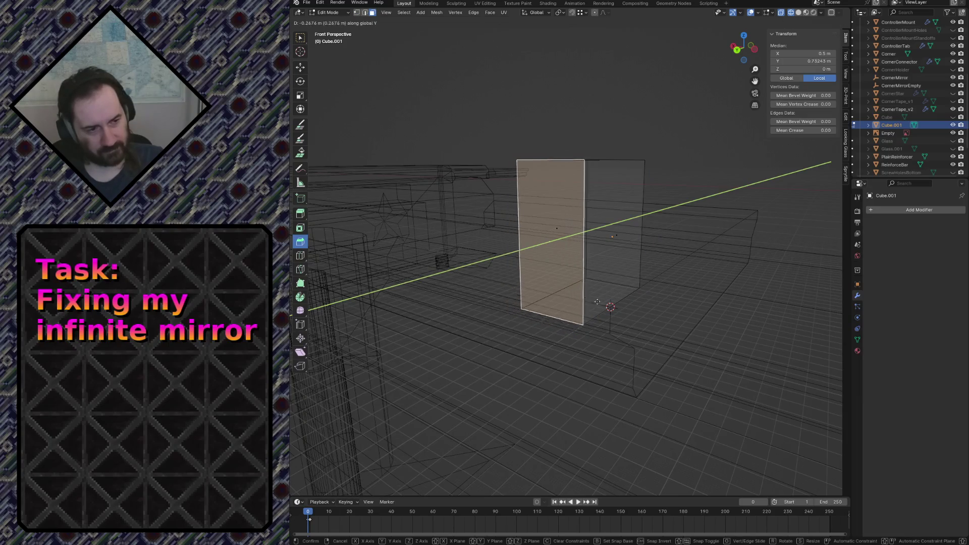
pyautogui.press('Return')
# Fly around once more and slide the selected face further along Y.
pyautogui.hotkey('shift', '`')
pyautogui.press('s')
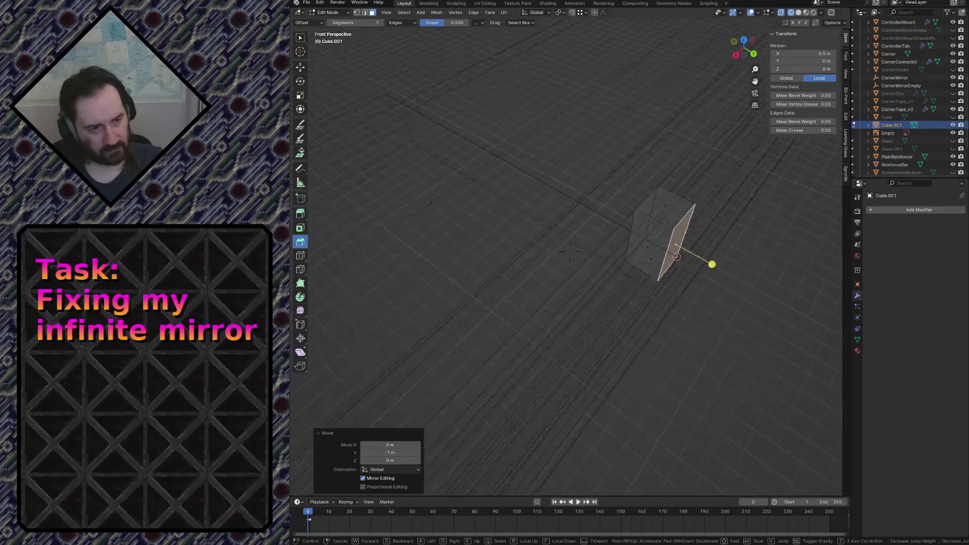
pyautogui.press('w')
pyautogui.click(555, 196)
pyautogui.moveTo(555, 197); pyautogui.dragTo(559, 218, button='middle')
pyautogui.press('g')
pyautogui.press('y')
pyautogui.click(559, 220)
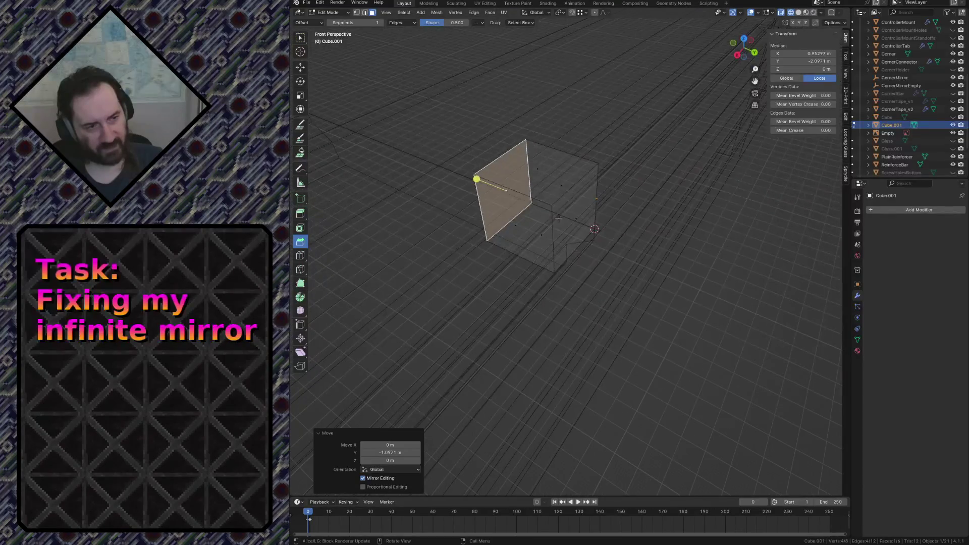
# Move the face along X, then look down in top orthographic view and select the top face.
pyautogui.press('g')
pyautogui.press('y')
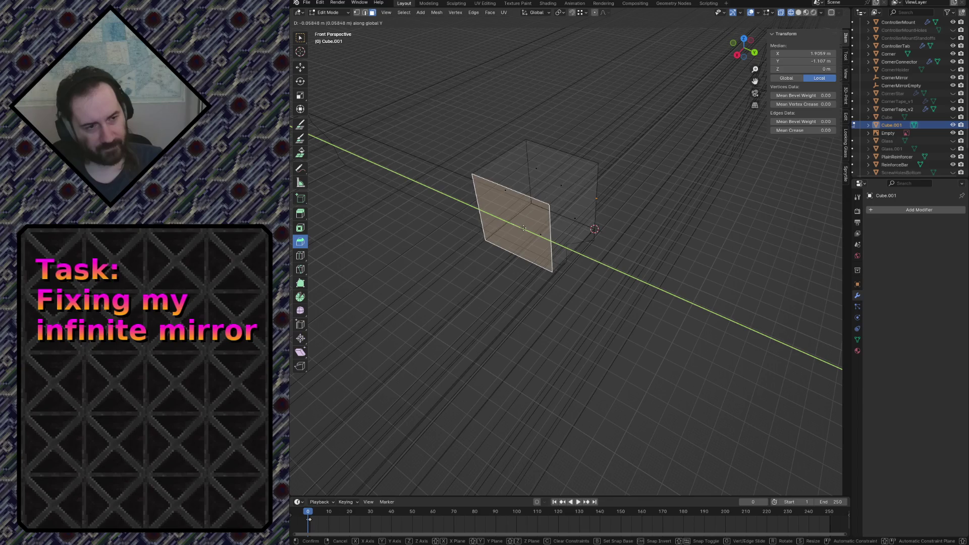
pyautogui.press('x')
pyautogui.click(484, 254)
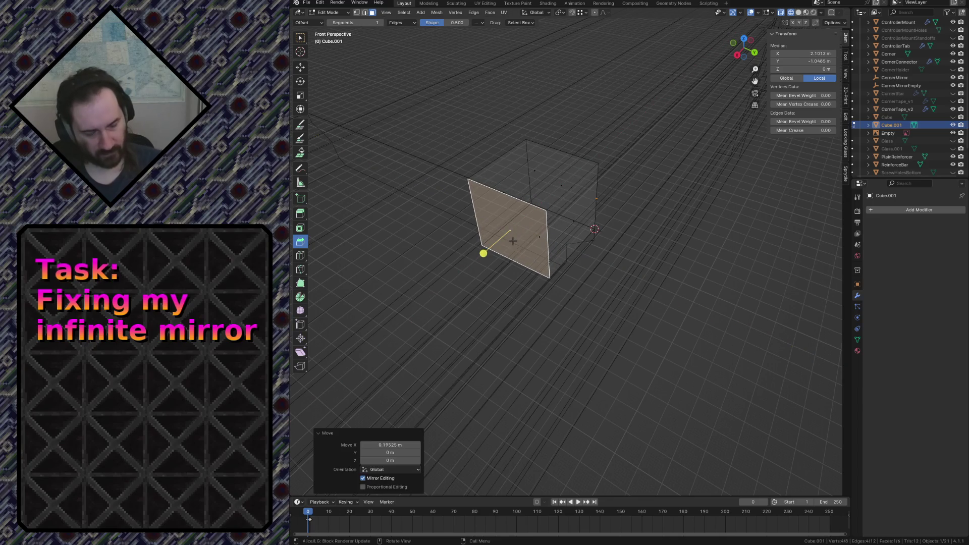
pyautogui.press('KP_1')
pyautogui.press('KP_7')
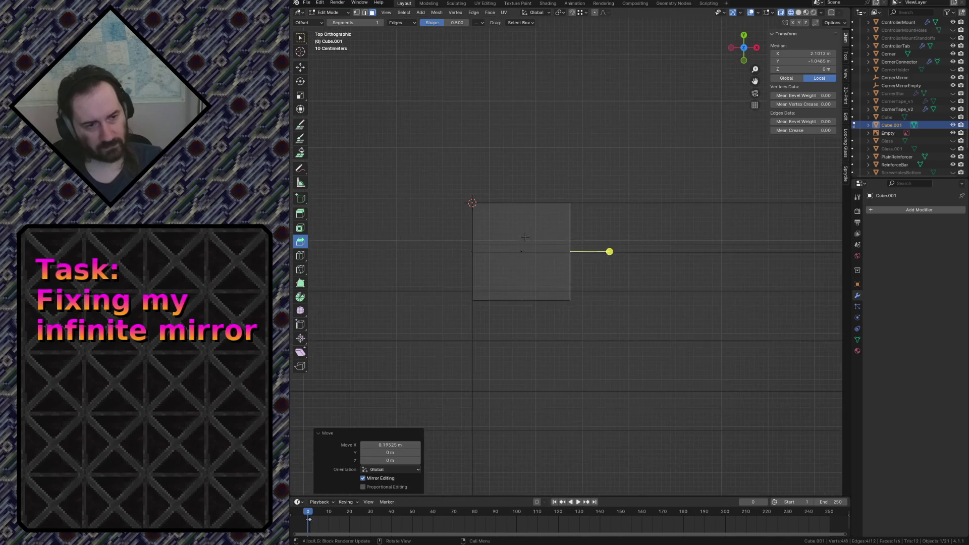
pyautogui.click(525, 237)
pyautogui.scroll(3, 525, 236)
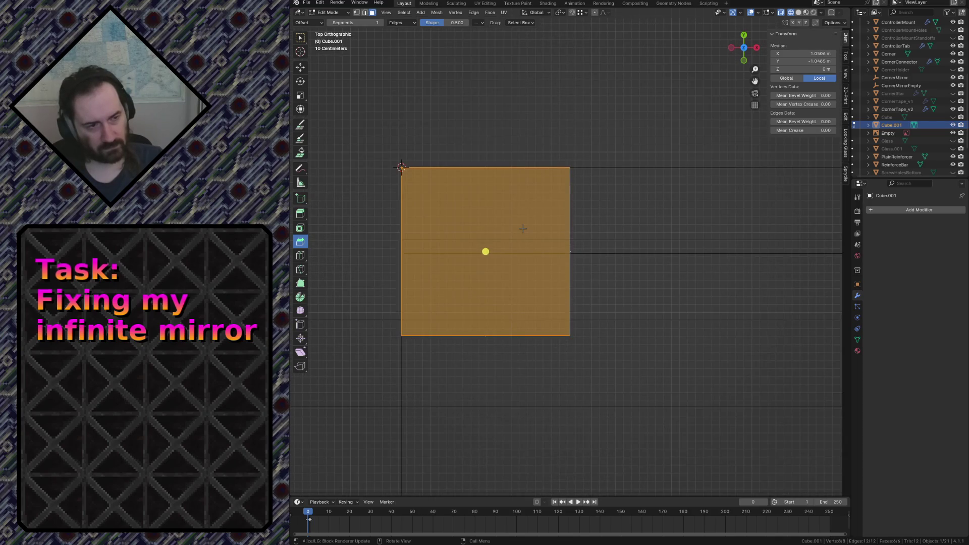
pyautogui.scroll(-4, 523, 227)
pyautogui.scroll(-6, 519, 231)
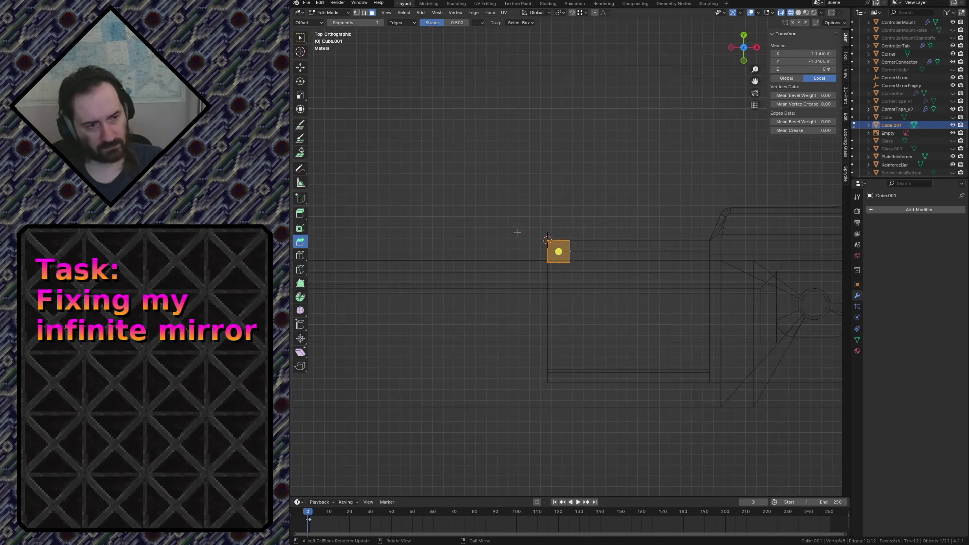
# Duplicate the tab cube and place the copy at the tape's lower edge.
pyautogui.hotkey('shift', 'd')
pyautogui.click(575, 403)
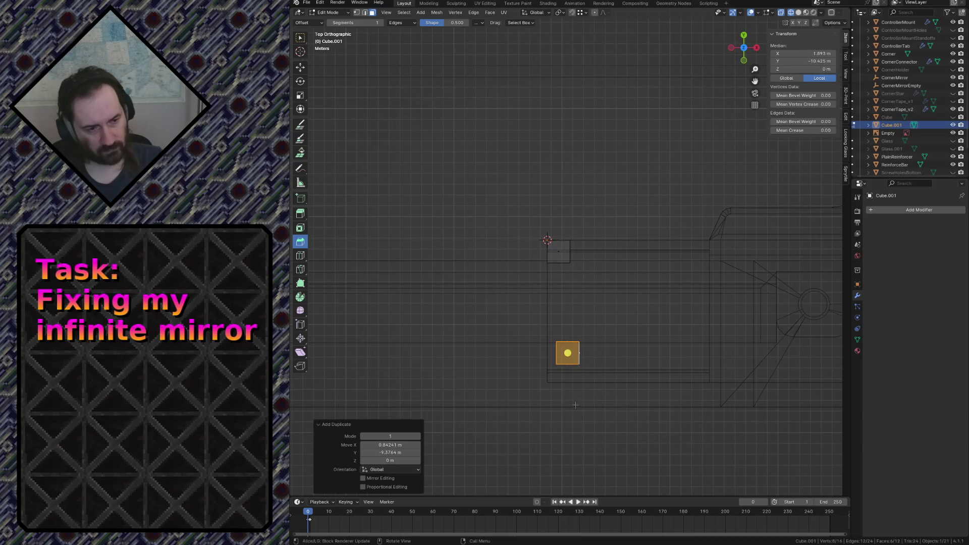
pyautogui.press('g')
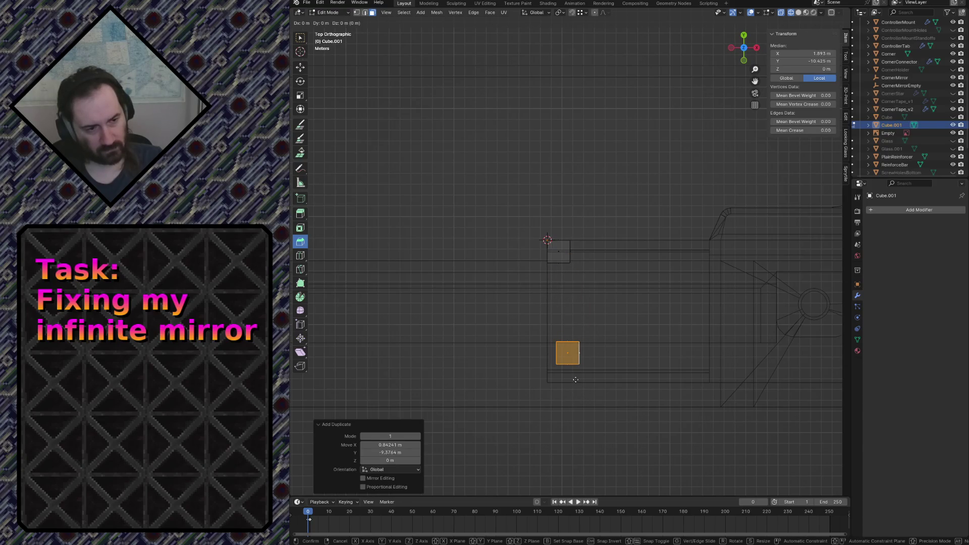
pyautogui.click(566, 386)
# Fly around to see both cubes and adjust their bottom faces.
pyautogui.hotkey('shift', '`')
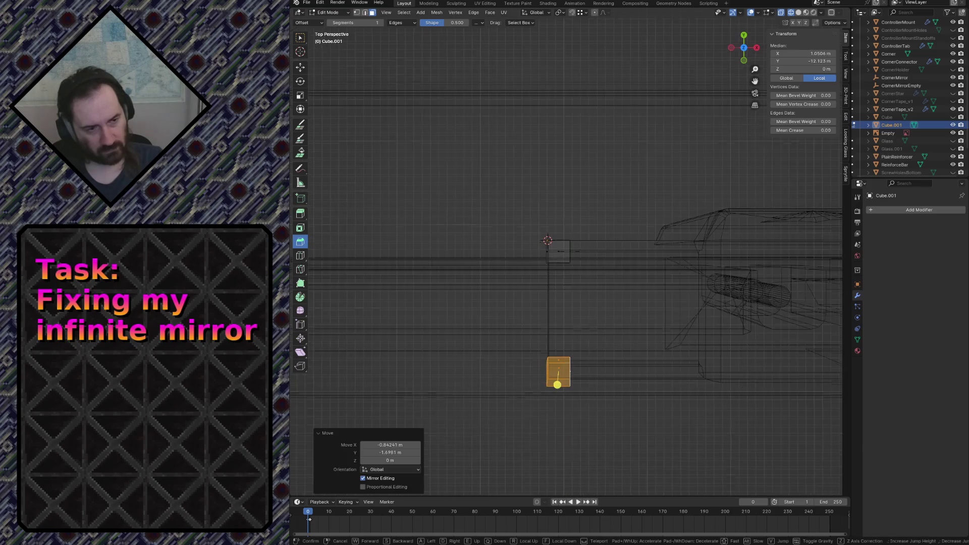
pyautogui.press('s')
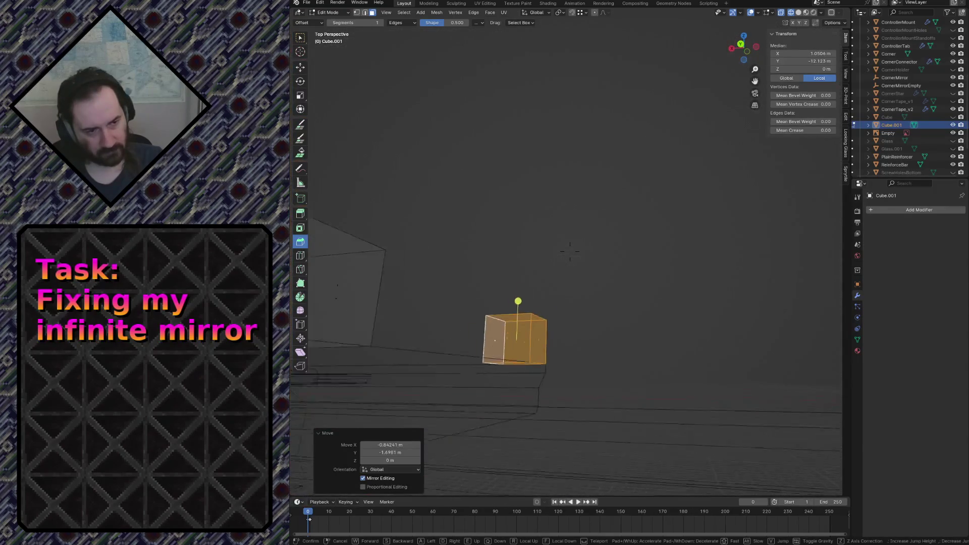
pyautogui.press('Return')
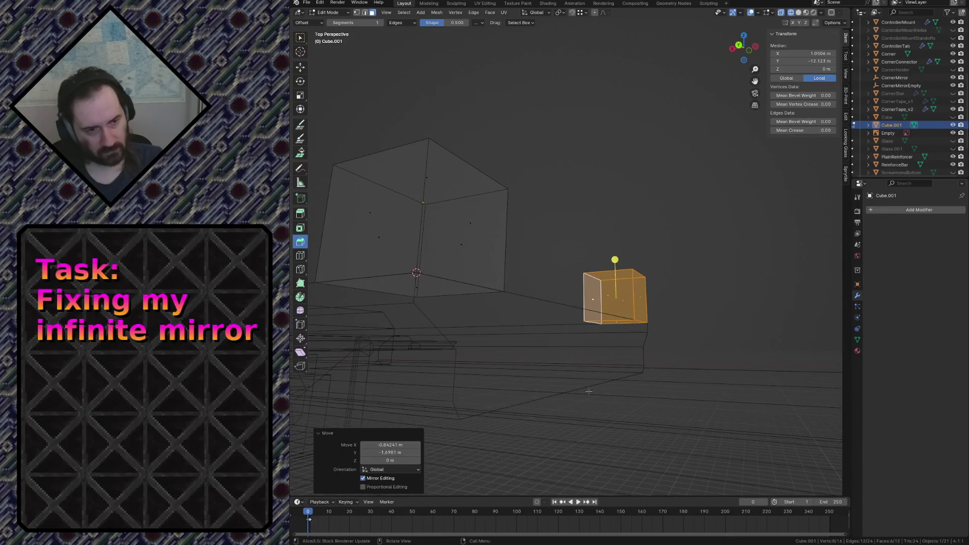
pyautogui.hotkey('ctrl', 'z')
pyautogui.keyDown('shift'); pyautogui.click(616, 324); pyautogui.keyUp('shift')
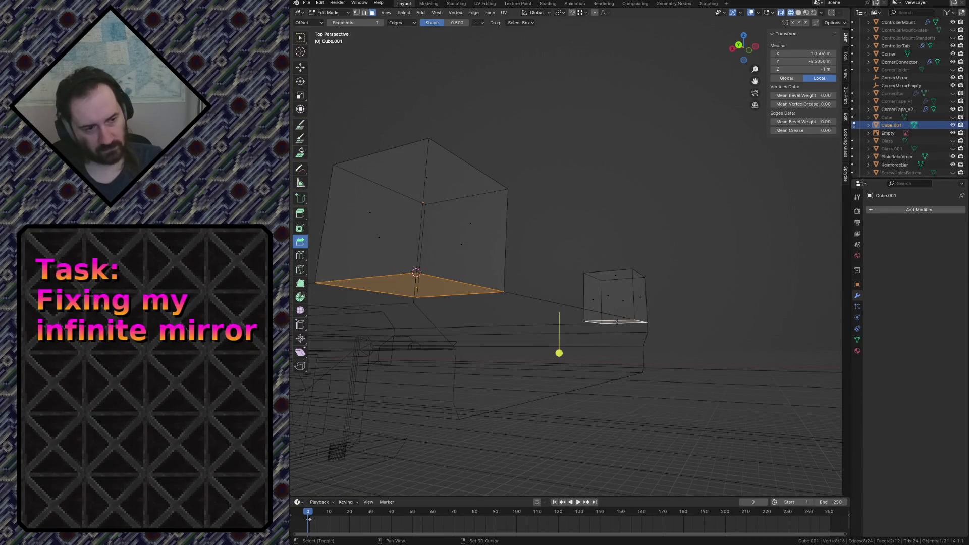
pyautogui.press('g')
pyautogui.click(593, 221)
# Save the file, leave mesh editing, switch to solid shading and fly over to view the tape with its tabs.
pyautogui.hotkey('ctrl', 's')
pyautogui.press('Tab')
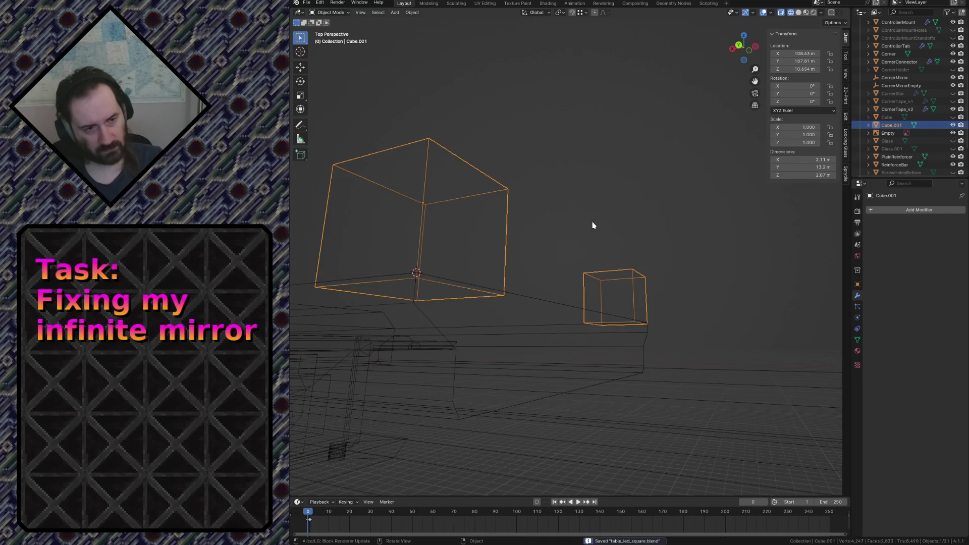
pyautogui.hotkey('alt', 'a')
pyautogui.press('z')
pyautogui.press('e')
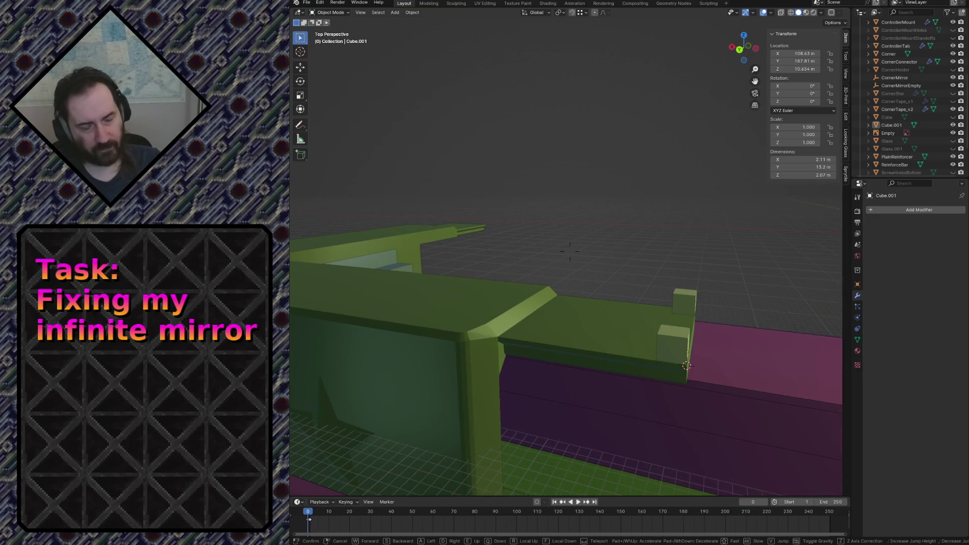
pyautogui.press('w')
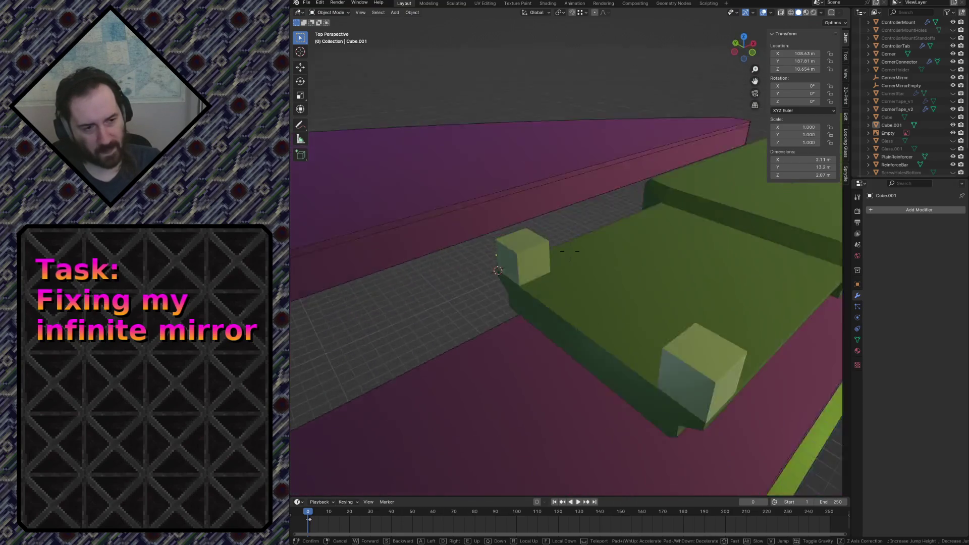
pyautogui.click(569, 252)
pyautogui.click(444, 306)
# Check the tab cubes' geometry, then select CornerTape_v2 and save the file.
pyautogui.press('Tab')
pyautogui.press('a')
pyautogui.press('F3')
pyautogui.click(528, 321)
pyautogui.press('Tab')
pyautogui.click(571, 97)
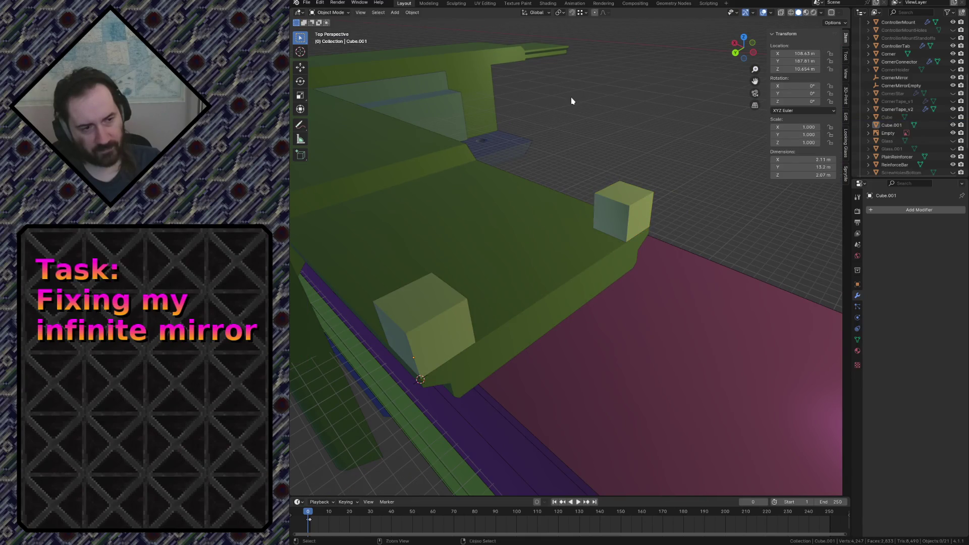
pyautogui.hotkey('ctrl', 's')
pyautogui.click(898, 109)
pyautogui.click(879, 210)
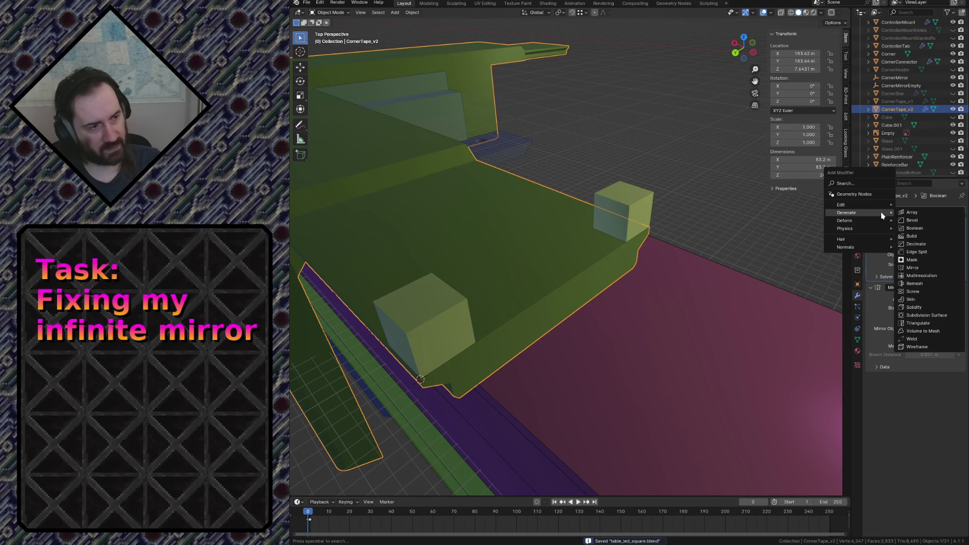
# Add a Boolean union with Cube.001 to CornerTape_v2, placed above its Mirror modifier.
pyautogui.click(912, 228)
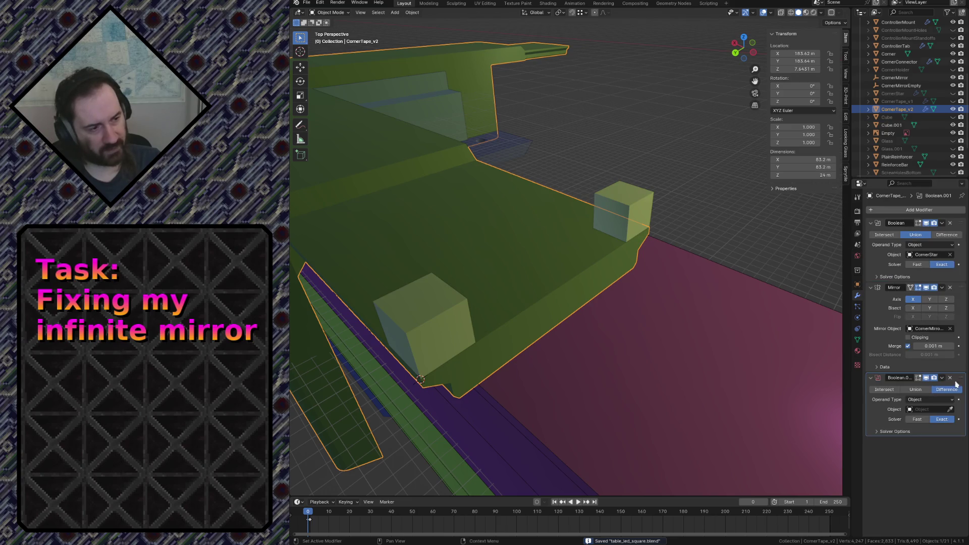
pyautogui.moveTo(960, 381); pyautogui.dragTo(928, 306)
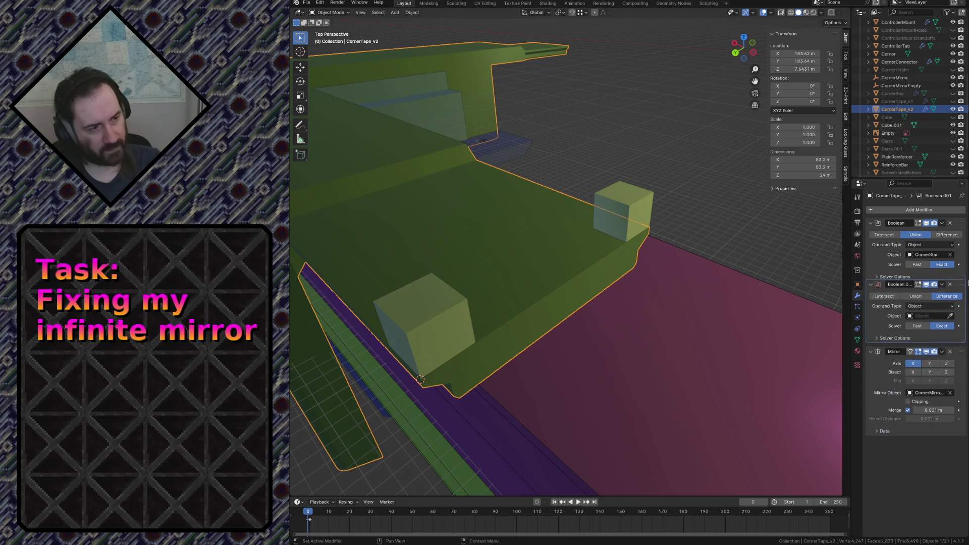
pyautogui.click(630, 204)
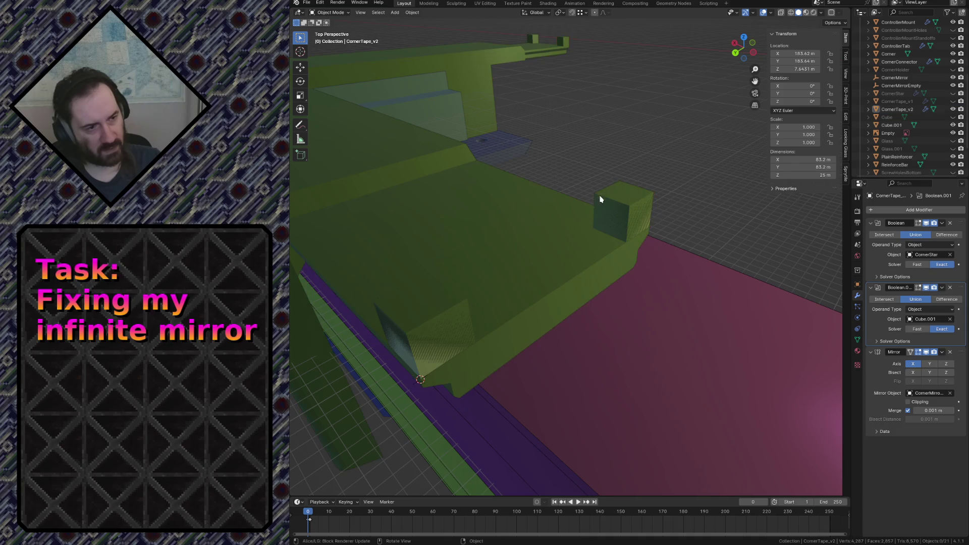
pyautogui.click(637, 208)
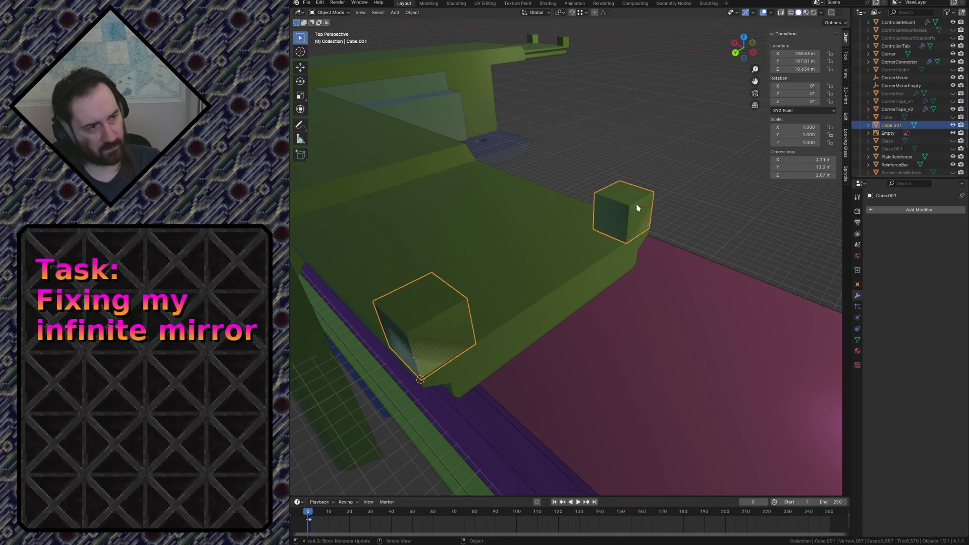
pyautogui.scroll(-3, 865, 150)
pyautogui.write('Sup')
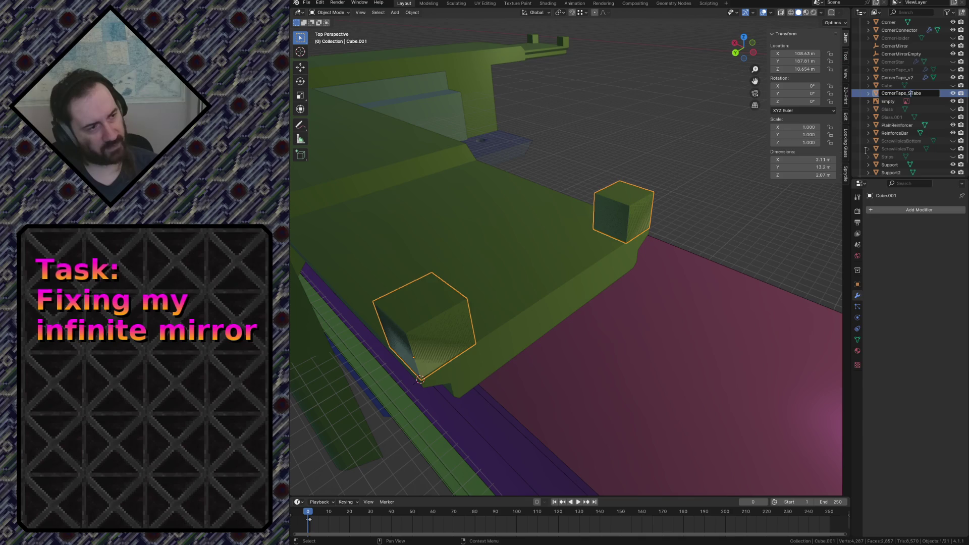
# Confirm the name CornerTape_SupportTabs, save, and export CornerTape_v2 as STL.
pyautogui.press('Return')
pyautogui.hotkey('ctrl', 's')
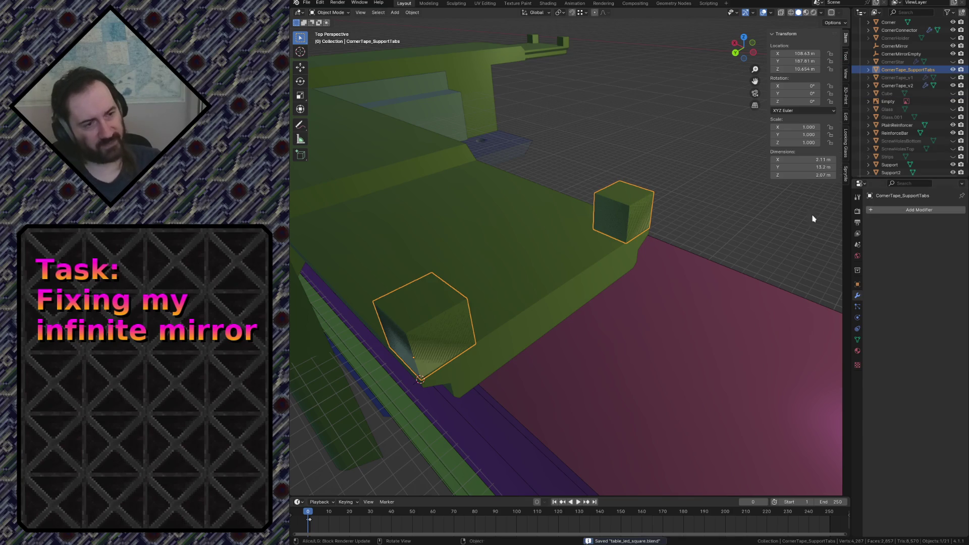
pyautogui.click(656, 152)
pyautogui.click(443, 179)
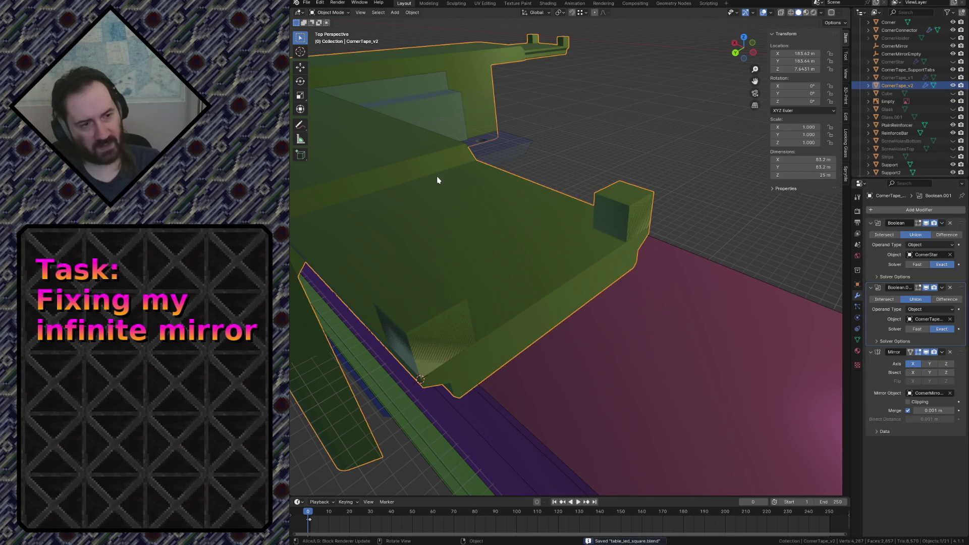
pyautogui.click(306, 4)
pyautogui.moveTo(321, 122)
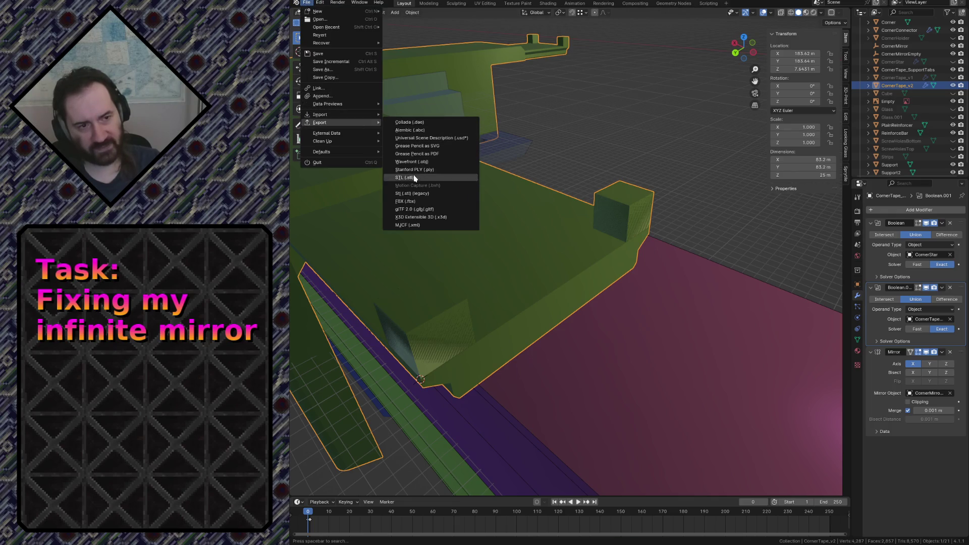
pyautogui.click(415, 177)
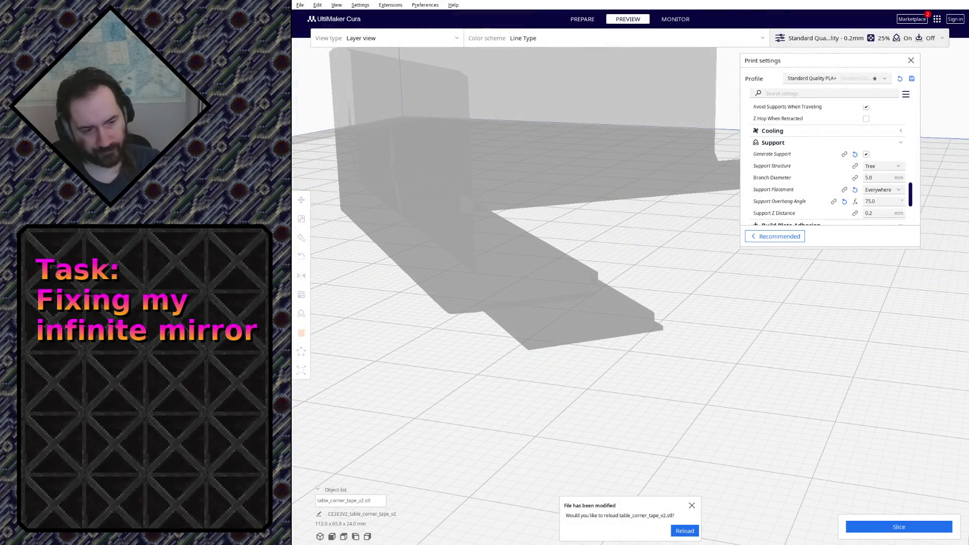
# Reload the modified table_corner_tape_v2 model in Cura, then switch back to Blender.
pyautogui.click(684, 531)
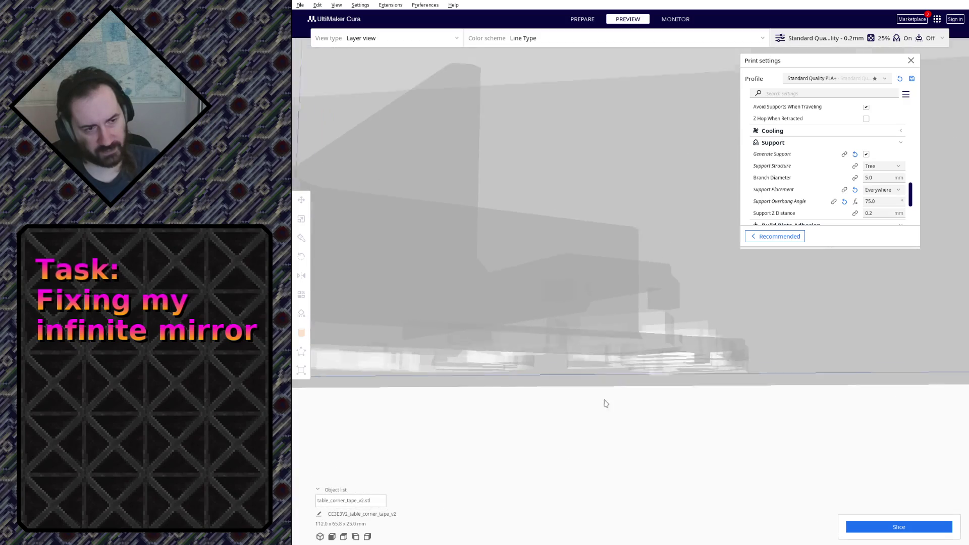
pyautogui.scroll(3, 621, 409)
pyautogui.scroll(3, 667, 412)
pyautogui.scroll(3, 696, 412)
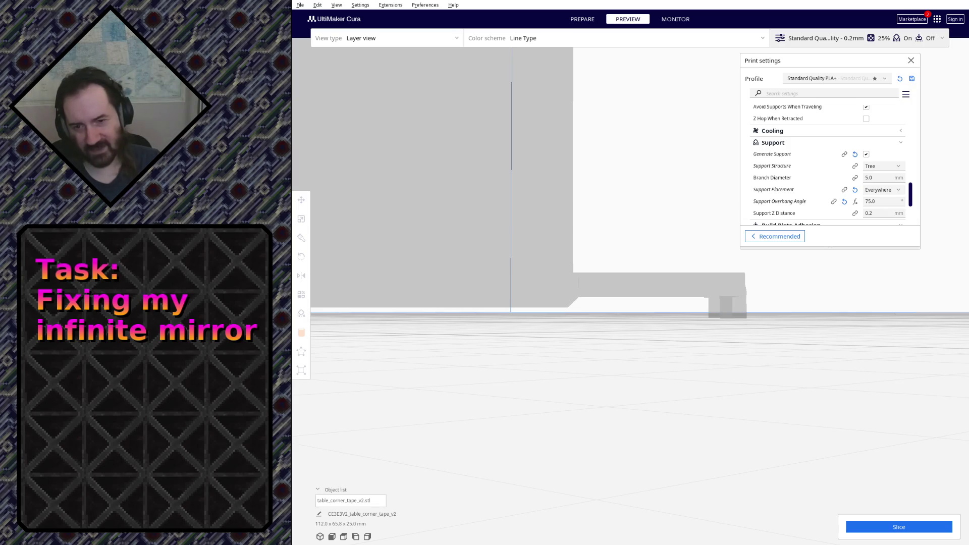
pyautogui.hotkey('alt', 'Tab')
pyautogui.hotkey('ctrl', 'z')
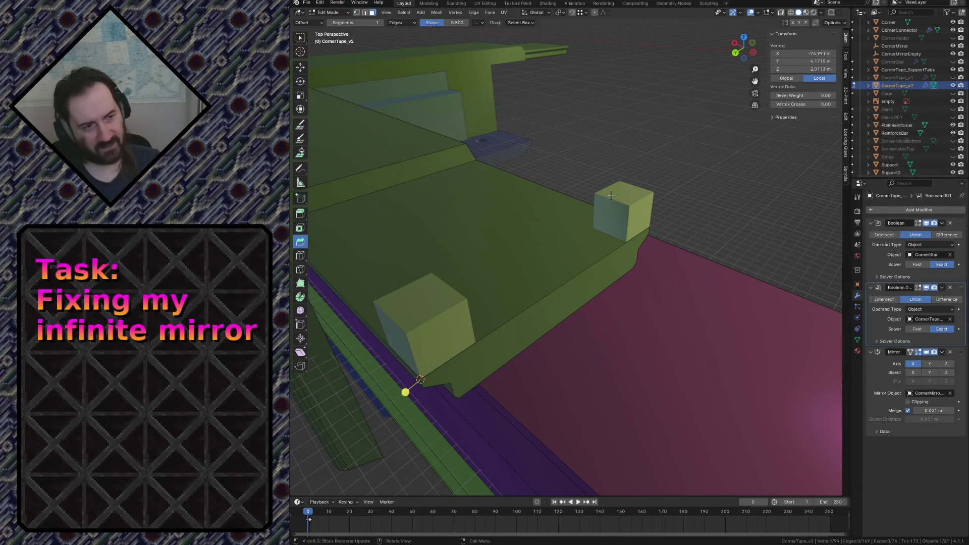
# Select CornerTape_SupportTabs, edit its mesh and select both tabs' top faces.
pyautogui.press('Tab')
pyautogui.click(415, 307)
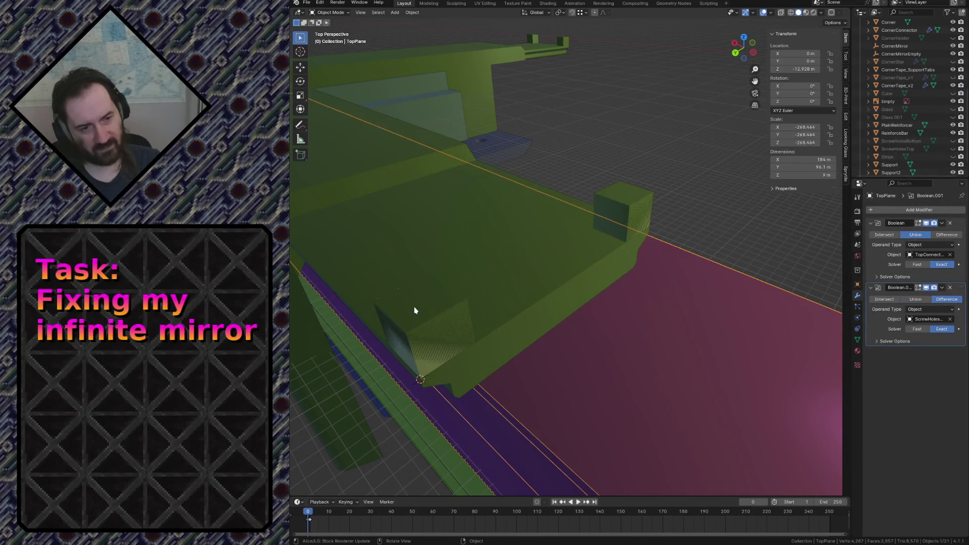
pyautogui.click(415, 306)
pyautogui.click(624, 217)
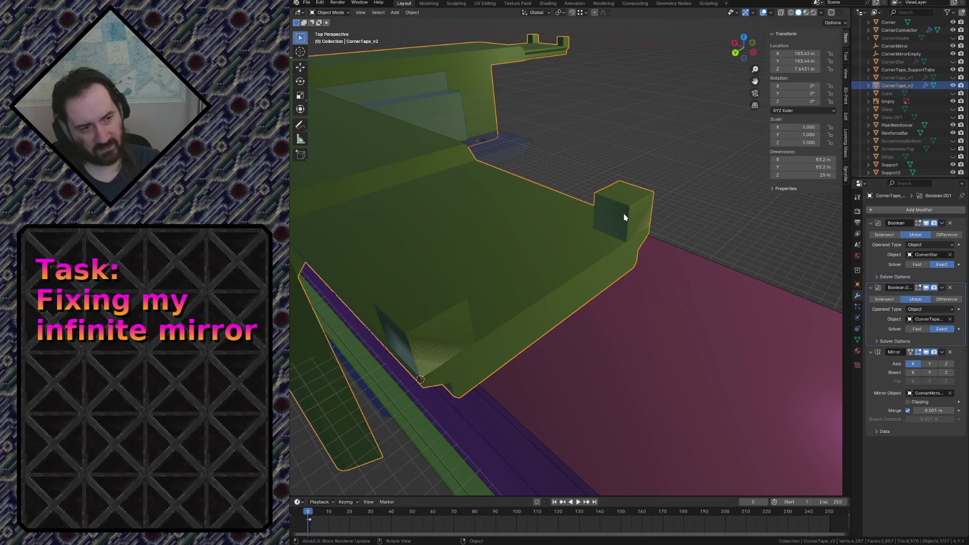
pyautogui.press('Tab')
pyautogui.click(624, 191)
pyautogui.keyDown('shift'); pyautogui.click(430, 310); pyautogui.keyUp('shift')
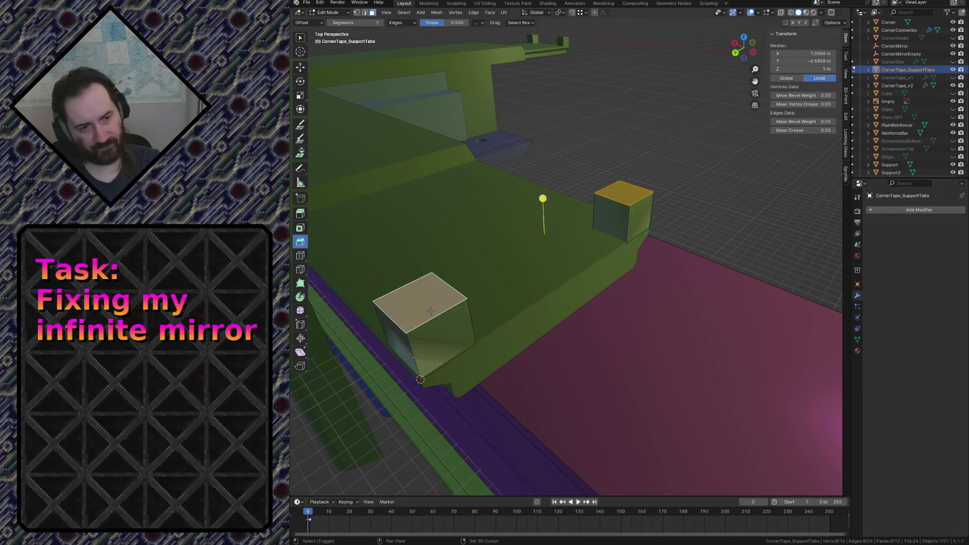
# Lower both tab tops 1 m along Z, save the file and select CornerTape_v2.
pyautogui.press('g')
pyautogui.press('z')
pyautogui.press('Return')
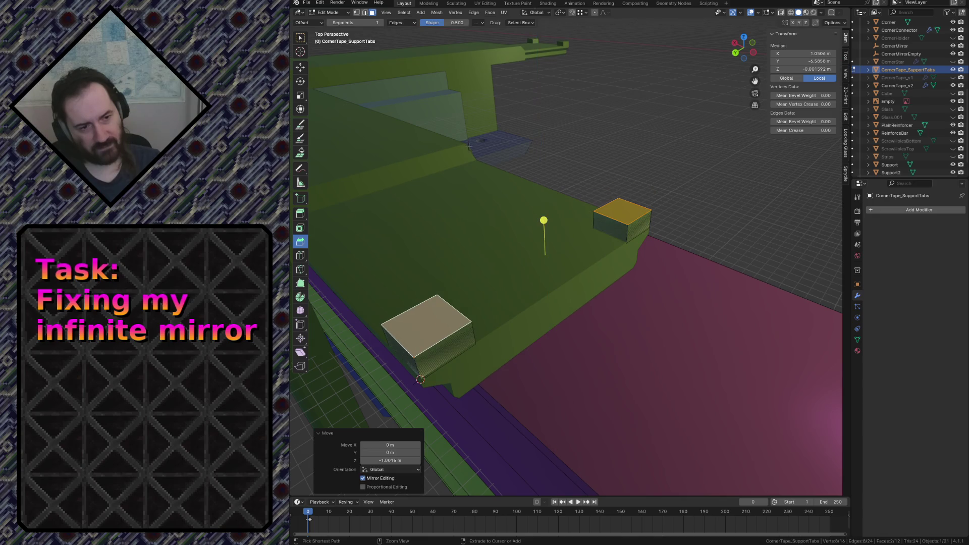
pyautogui.press('Tab')
pyautogui.hotkey('ctrl', 's')
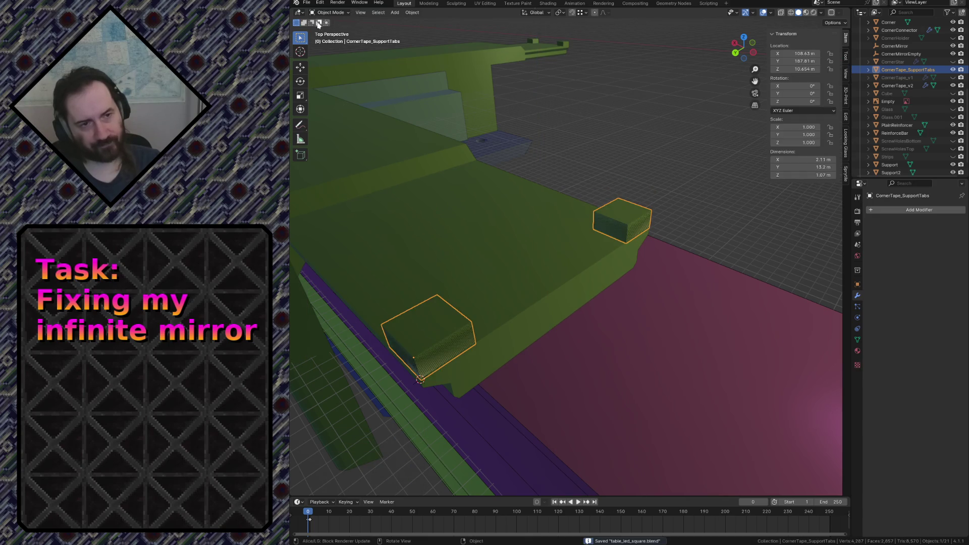
pyautogui.click(489, 210)
pyautogui.click(306, 3)
pyautogui.moveTo(320, 122)
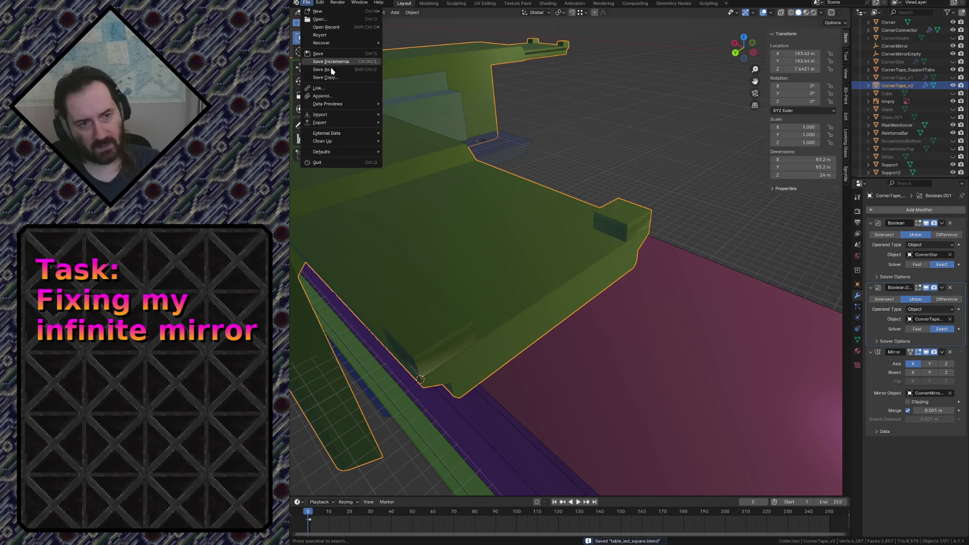
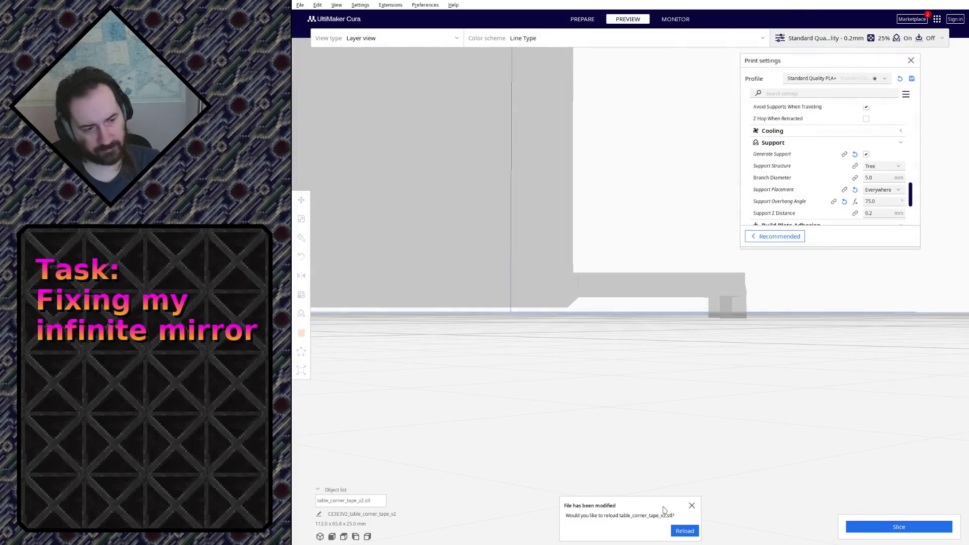
# Reload the updated corner holder, turn Generate Support off and slice it with a skirt.
pyautogui.click(685, 531)
pyautogui.click(533, 285)
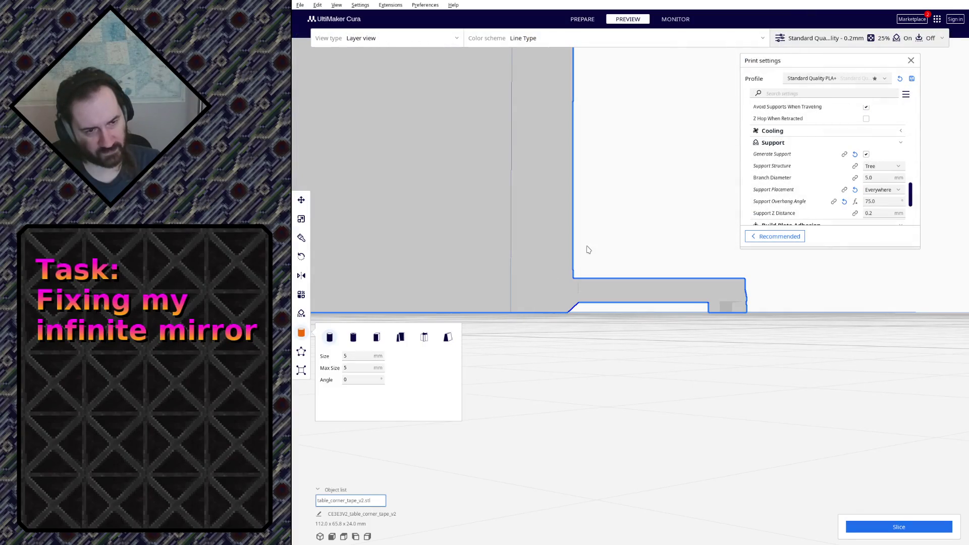
pyautogui.click(301, 200)
pyautogui.moveTo(637, 183)
pyautogui.mouseDown(button='right')
pyautogui.moveTo(587, 312)
pyautogui.moveTo(656, 281)
pyautogui.mouseUp(button='right')
pyautogui.scroll(-2, 785, 189)
pyautogui.scroll(1, 833, 209)
pyautogui.scroll(1, 837, 197)
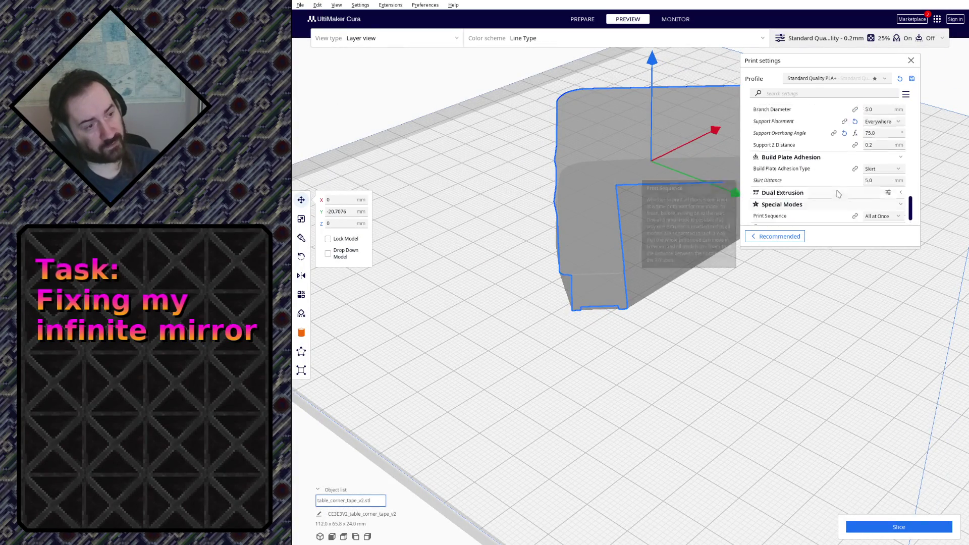
pyautogui.scroll(1, 840, 186)
pyautogui.click(866, 173)
pyautogui.click(900, 528)
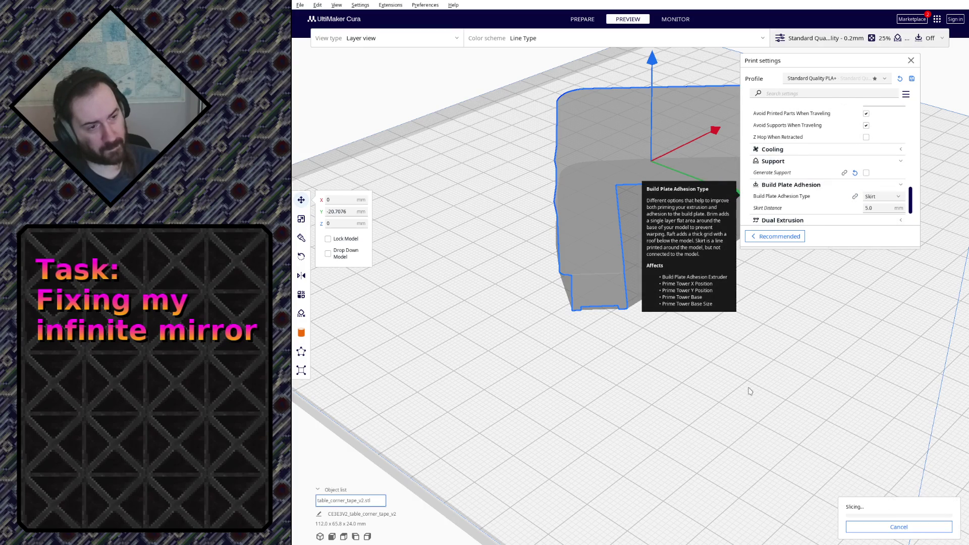
# Orbit the sliced preview to inspect the infill, top and both sides.
pyautogui.moveTo(689, 429); pyautogui.dragTo(771, 335, button='right')
pyautogui.scroll(3, 771, 334)
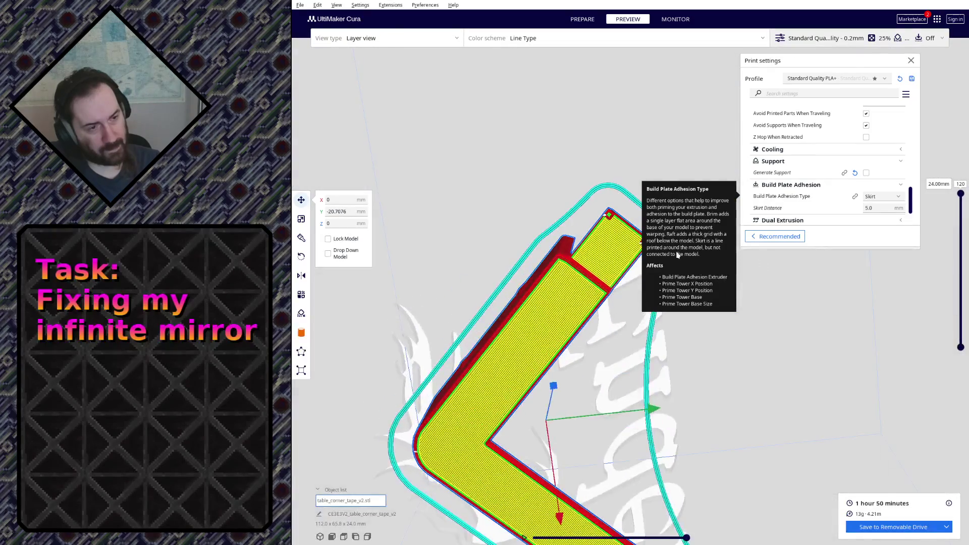
pyautogui.scroll(3, 582, 231)
pyautogui.scroll(2, 582, 232)
pyautogui.moveTo(582, 231)
pyautogui.mouseDown(button='right')
pyautogui.moveTo(604, 257)
pyautogui.moveTo(614, 237)
pyautogui.mouseUp(button='right')
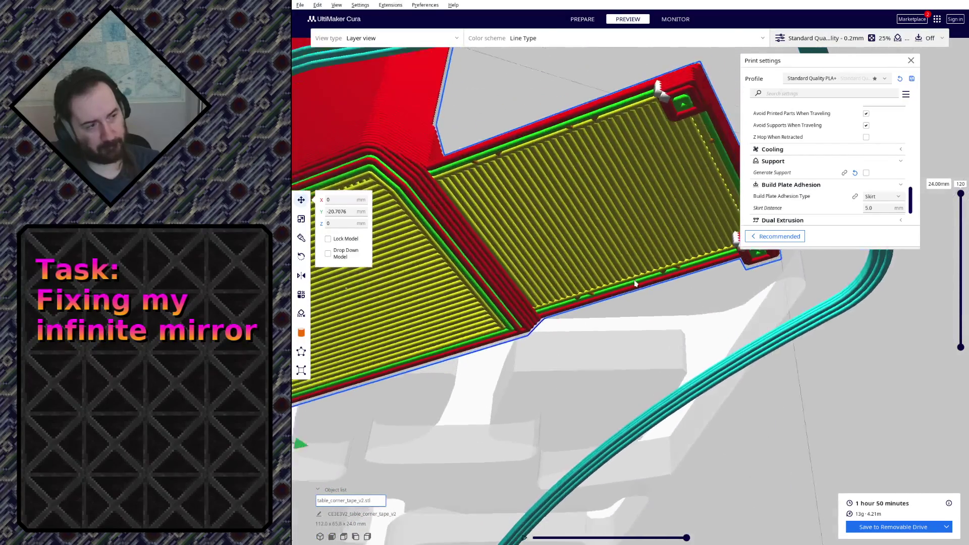
pyautogui.moveTo(615, 237); pyautogui.dragTo(630, 281, button='right')
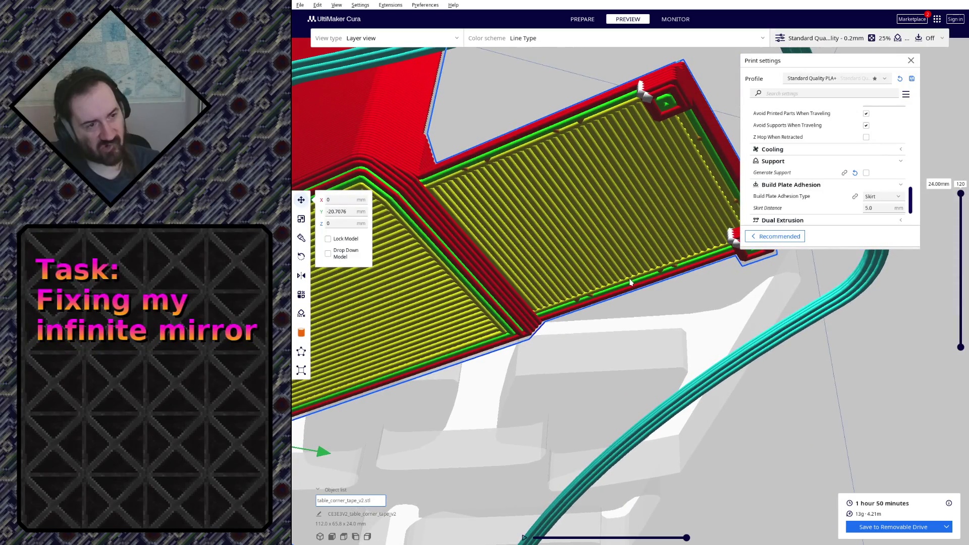
pyautogui.scroll(-3, 630, 281)
pyautogui.scroll(-3, 614, 303)
pyautogui.scroll(-3, 594, 326)
pyautogui.scroll(-2, 574, 347)
pyautogui.moveTo(575, 347); pyautogui.dragTo(645, 327, button='right')
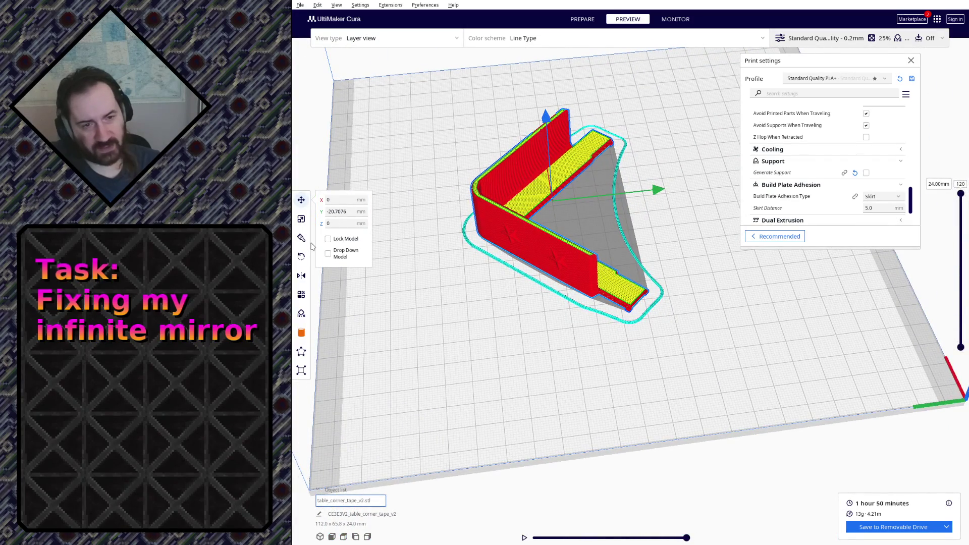
# Rotate the corner holder about the vertical axis and re-slice it at 1 hour 53 minutes.
pyautogui.click(301, 257)
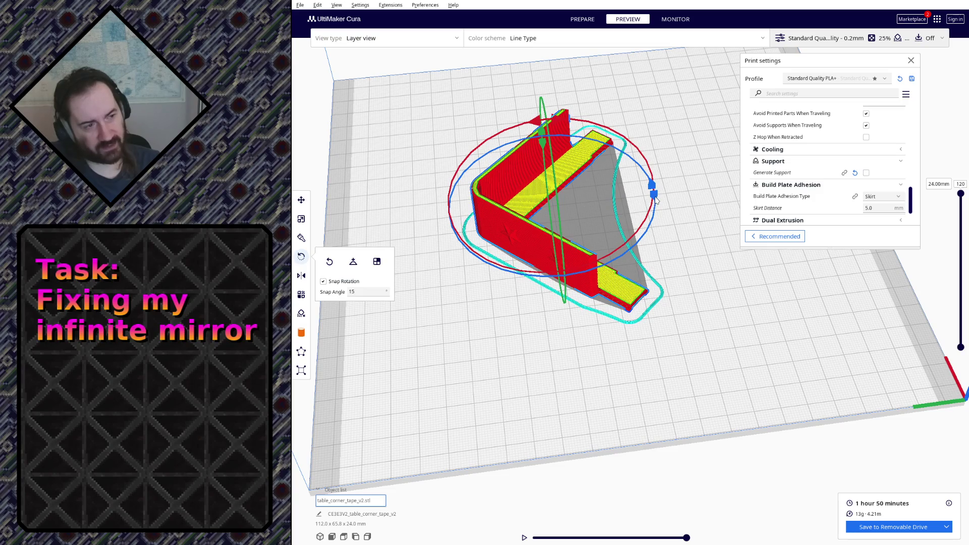
pyautogui.scroll(3, 770, 198)
pyautogui.scroll(3, 769, 197)
pyautogui.scroll(2, 770, 196)
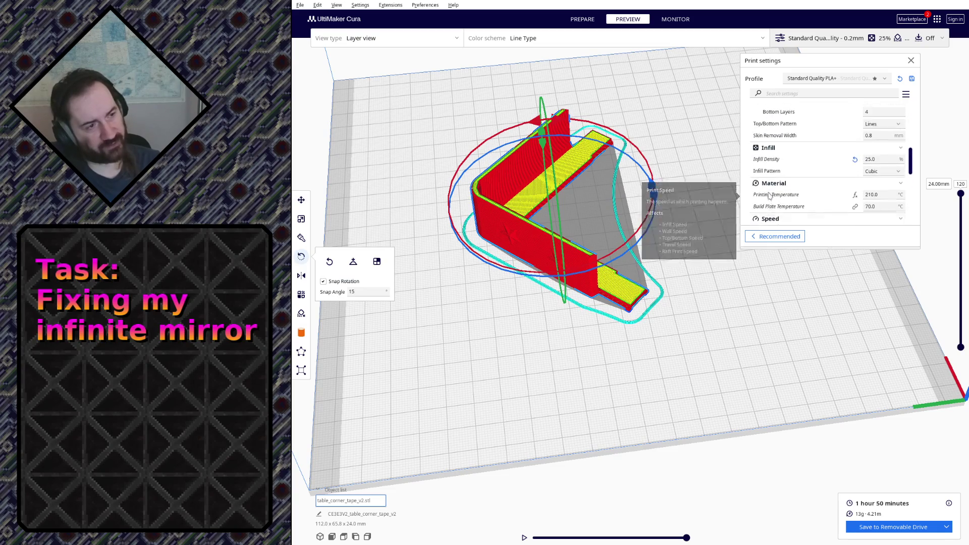
pyautogui.scroll(2, 770, 196)
pyautogui.moveTo(653, 194); pyautogui.dragTo(613, 281)
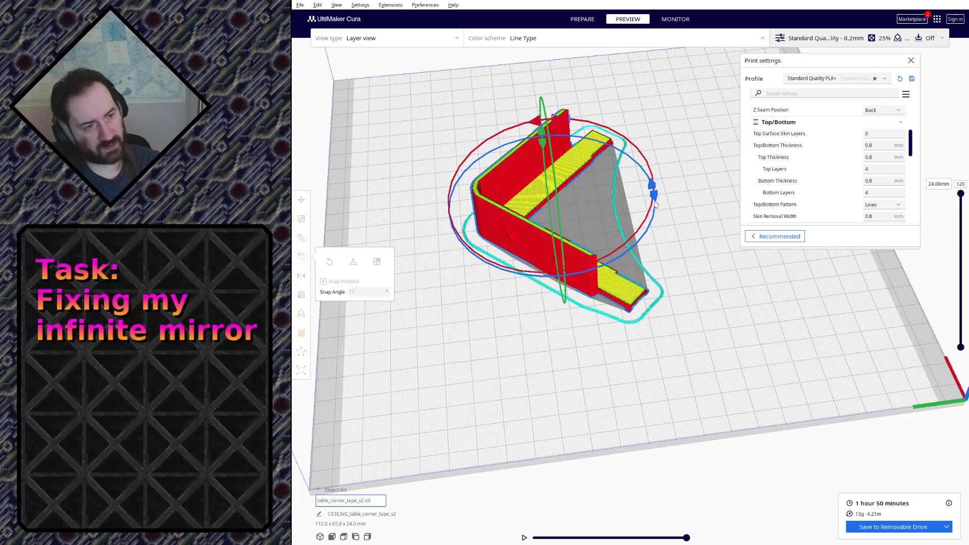
pyautogui.scroll(2, 613, 282)
pyautogui.moveTo(614, 280); pyautogui.dragTo(681, 364, button='right')
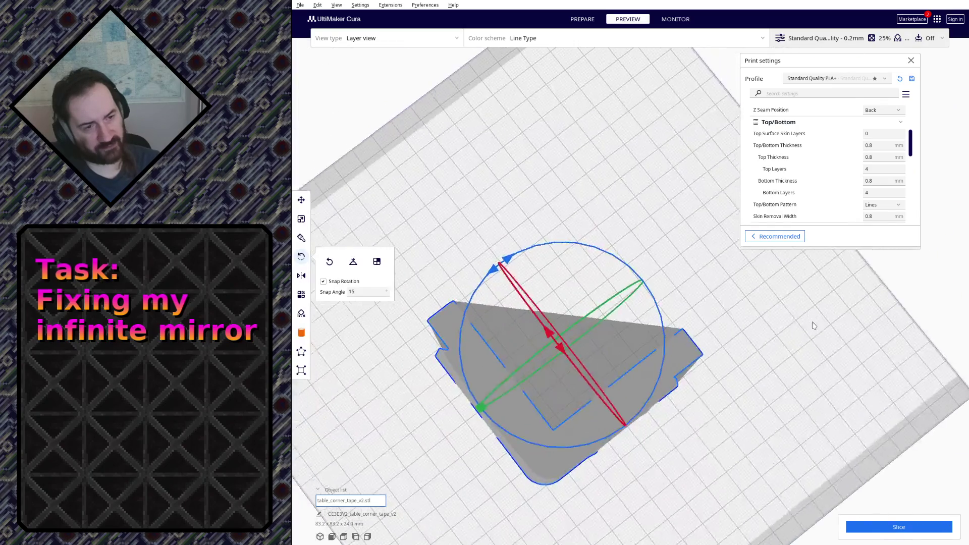
pyautogui.click(909, 527)
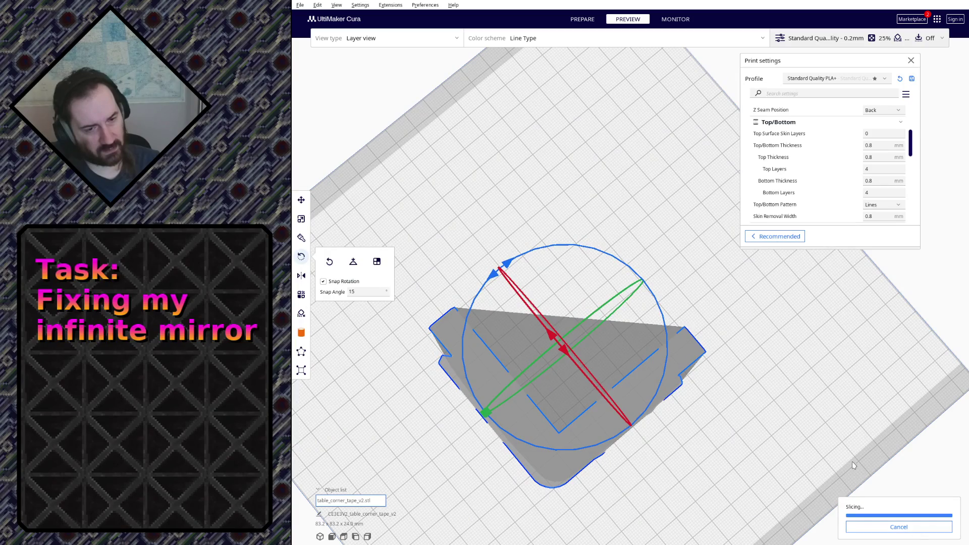
# Orbit the re-sliced model to inspect its side and top layers.
pyautogui.moveTo(853, 465); pyautogui.dragTo(673, 467, button='right')
pyautogui.scroll(3, 659, 340)
pyautogui.scroll(3, 643, 263)
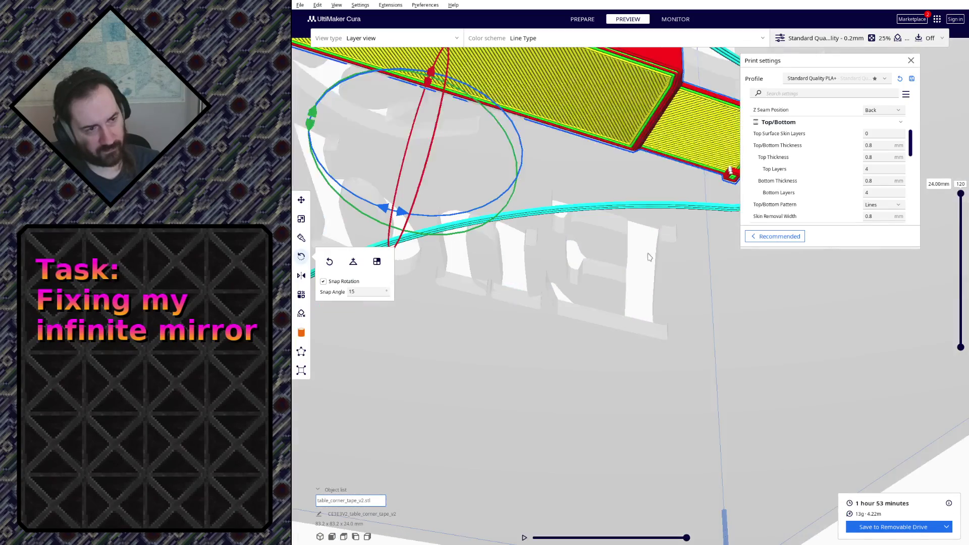
pyautogui.moveTo(643, 263); pyautogui.dragTo(612, 264, button='right')
pyautogui.scroll(3, 612, 325)
pyautogui.moveTo(610, 308); pyautogui.dragTo(612, 313, button='right')
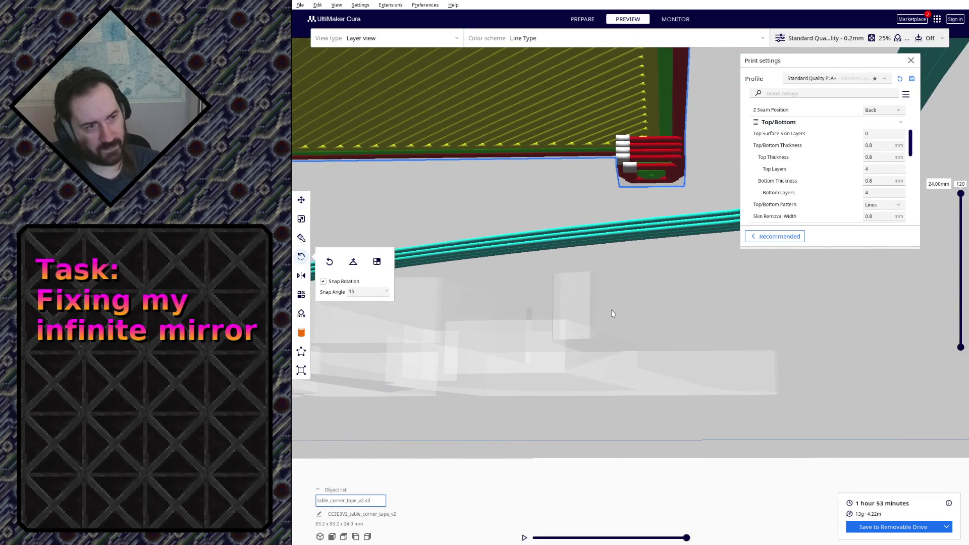
pyautogui.moveTo(612, 314)
pyautogui.mouseDown(button='right')
pyautogui.moveTo(349, 79)
pyautogui.moveTo(415, 122)
pyautogui.mouseUp(button='right')
pyautogui.moveTo(585, 192); pyautogui.dragTo(517, 153, button='right')
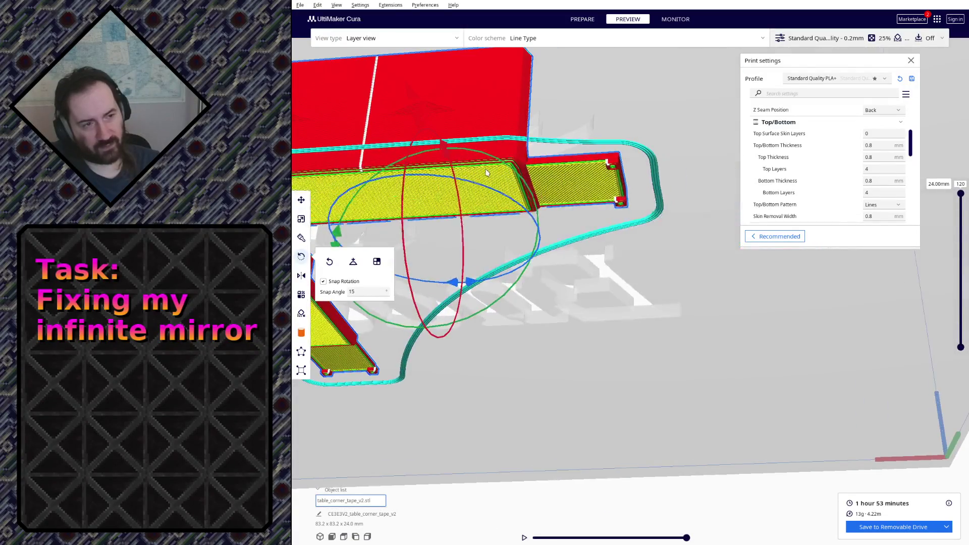
pyautogui.moveTo(546, 227)
pyautogui.mouseDown(button='right')
pyautogui.moveTo(568, 129)
pyautogui.moveTo(576, 217)
pyautogui.moveTo(503, 229)
pyautogui.mouseUp(button='right')
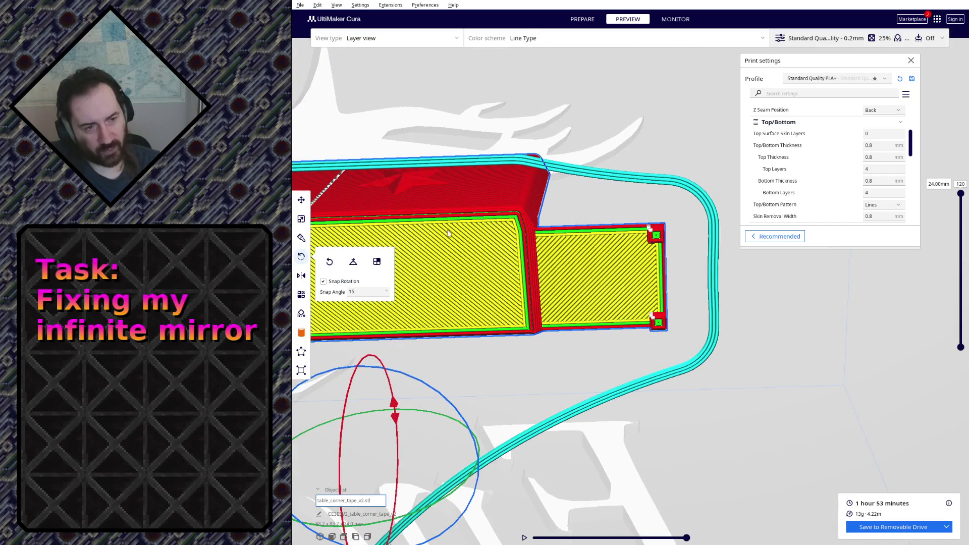
pyautogui.scroll(2, 542, 260)
pyautogui.scroll(2, 555, 256)
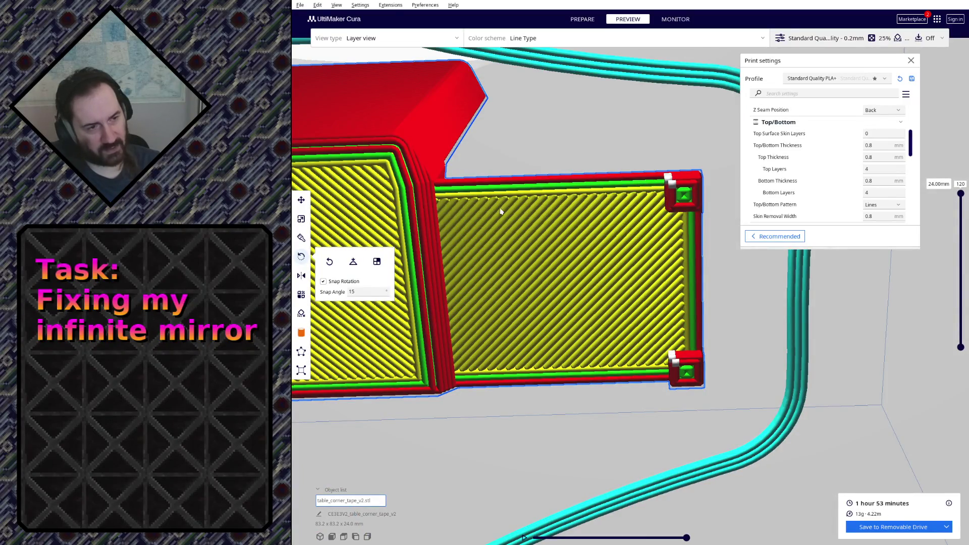
pyautogui.scroll(-1, 436, 193)
pyautogui.moveTo(436, 193)
pyautogui.mouseDown(button='right')
pyautogui.moveTo(543, 265)
pyautogui.moveTo(477, 277)
pyautogui.moveTo(693, 295)
pyautogui.moveTo(528, 348)
pyautogui.moveTo(591, 300)
pyautogui.moveTo(549, 390)
pyautogui.moveTo(506, 391)
pyautogui.moveTo(534, 433)
pyautogui.mouseUp(button='right')
pyautogui.moveTo(508, 368)
pyautogui.mouseDown(button='right')
pyautogui.moveTo(523, 393)
pyautogui.moveTo(530, 379)
pyautogui.moveTo(515, 356)
pyautogui.mouseUp(button='right')
# Rotate the holder with the rotation rings to another orientation and re-slice at 1 hour 54 minutes.
pyautogui.click(302, 199)
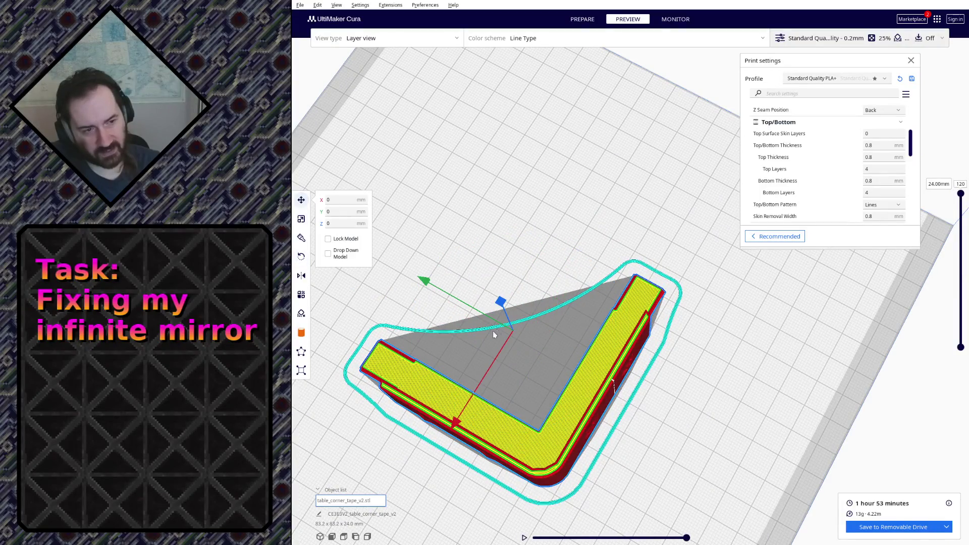
pyautogui.click(302, 256)
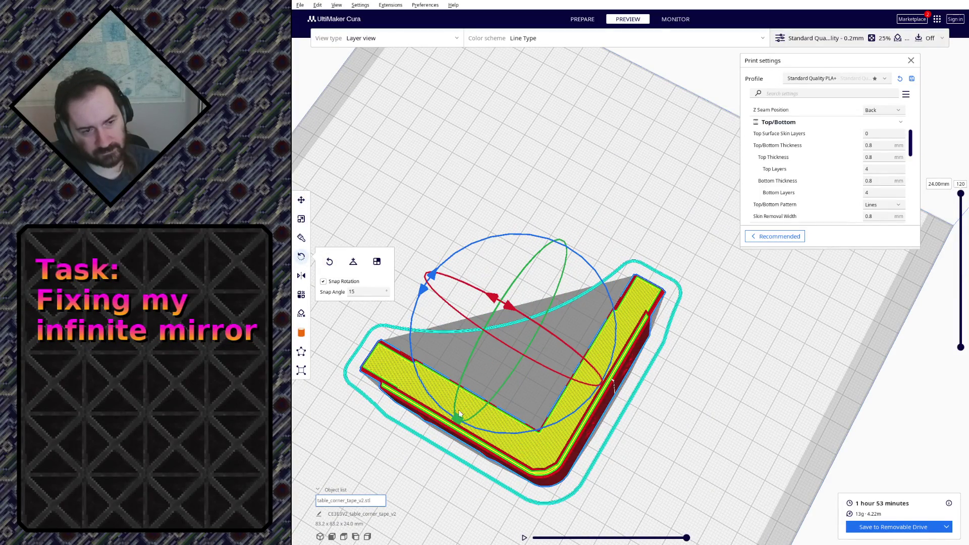
pyautogui.moveTo(422, 293); pyautogui.dragTo(424, 295)
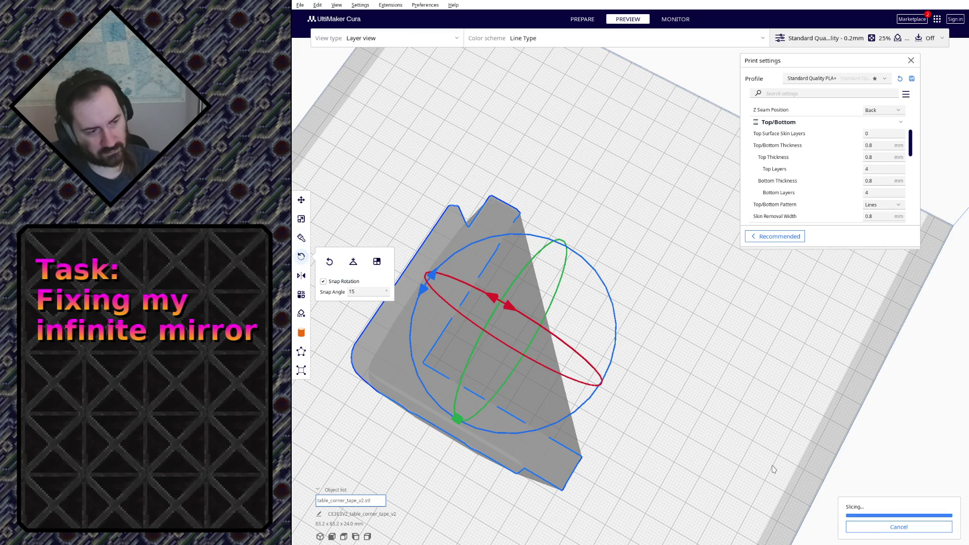
pyautogui.moveTo(621, 438)
pyautogui.mouseDown(button='right')
pyautogui.moveTo(604, 391)
pyautogui.moveTo(556, 368)
pyautogui.mouseUp(button='right')
pyautogui.scroll(2, 556, 369)
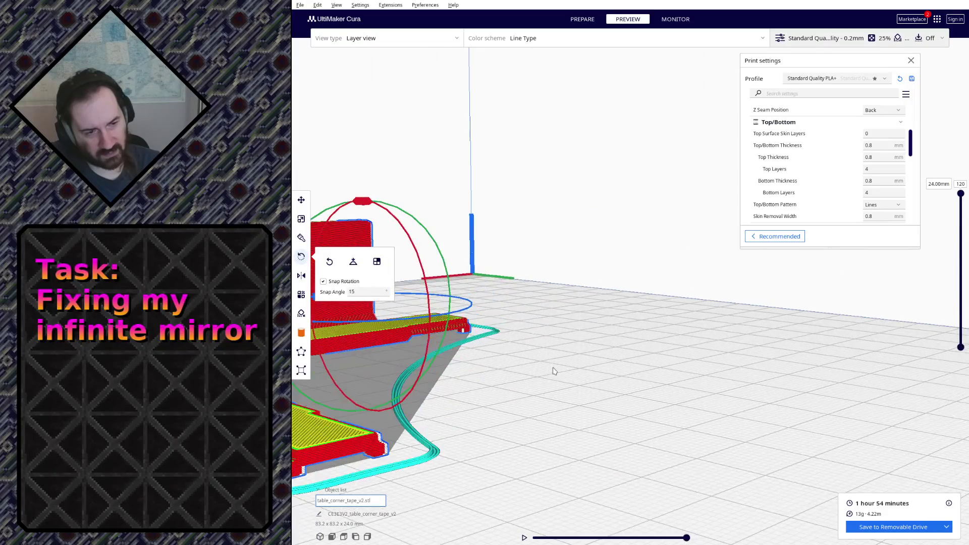
pyautogui.scroll(2, 553, 443)
pyautogui.moveTo(553, 443); pyautogui.dragTo(545, 432, button='right')
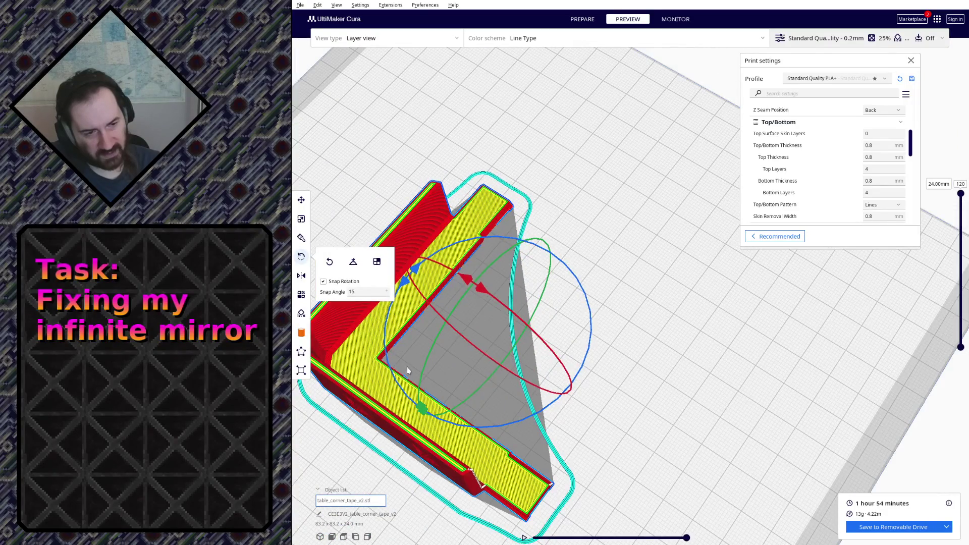
pyautogui.moveTo(391, 372); pyautogui.dragTo(450, 368, button='right')
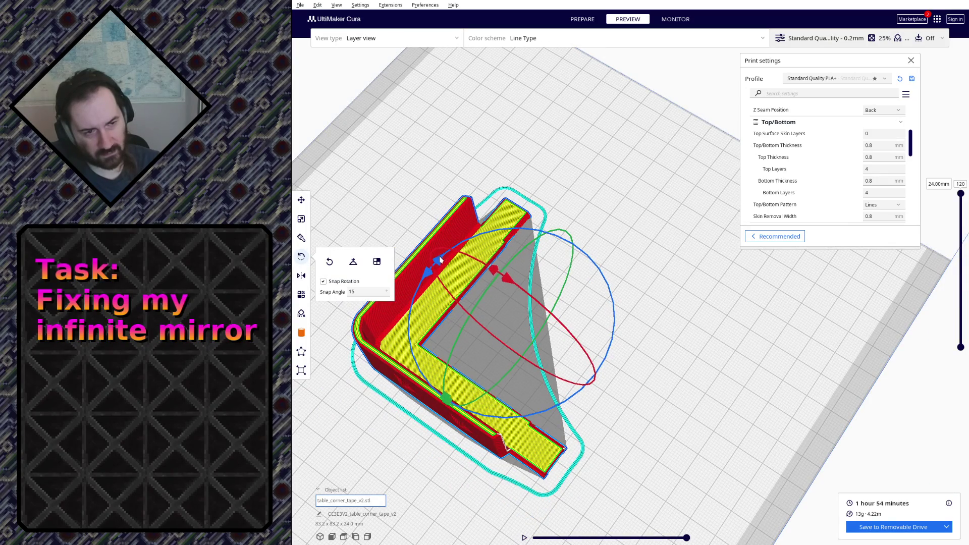
pyautogui.moveTo(440, 260); pyautogui.dragTo(439, 255)
pyautogui.click(898, 526)
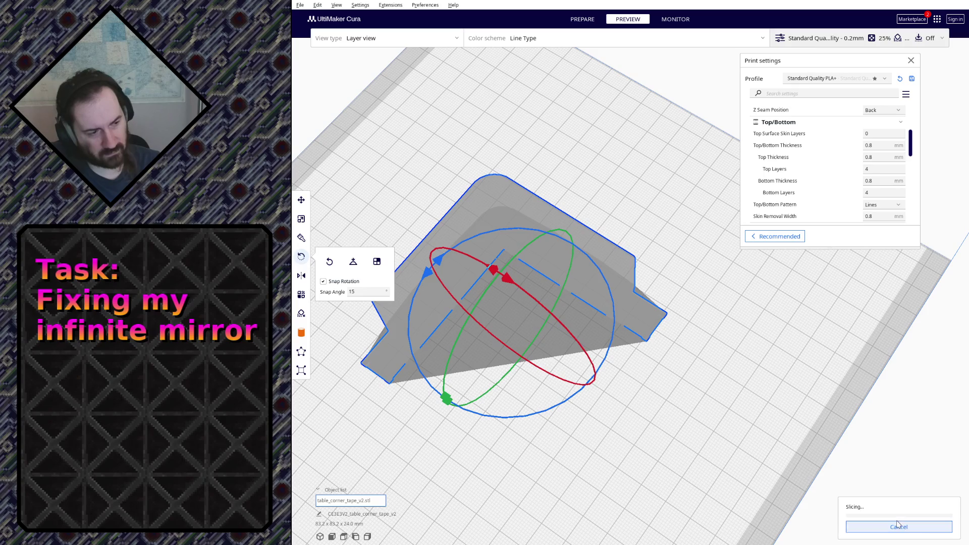
pyautogui.moveTo(782, 449)
pyautogui.mouseDown(button='right')
pyautogui.moveTo(744, 415)
pyautogui.moveTo(751, 403)
pyautogui.mouseUp(button='right')
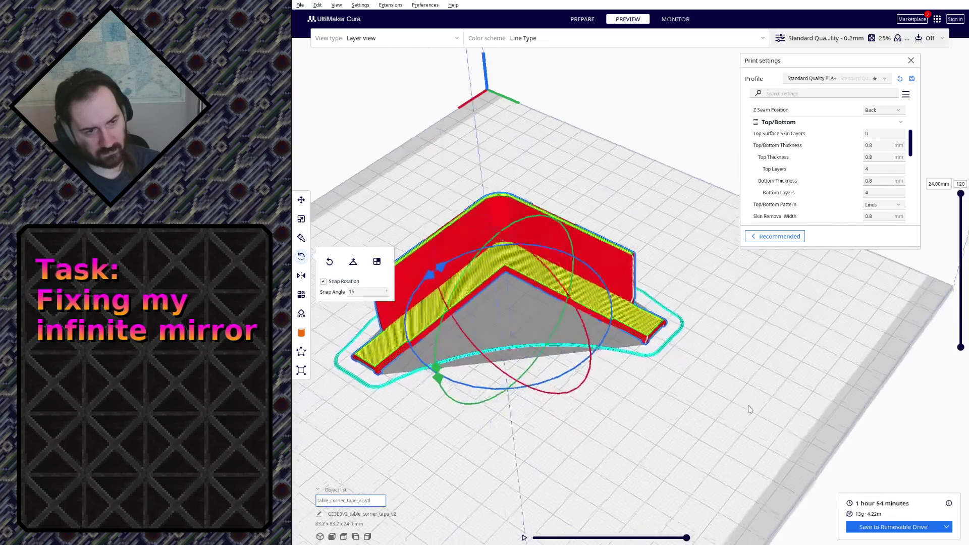
pyautogui.scroll(-5, 818, 138)
pyautogui.scroll(-3, 818, 137)
pyautogui.scroll(-3, 818, 138)
pyautogui.scroll(-2, 818, 138)
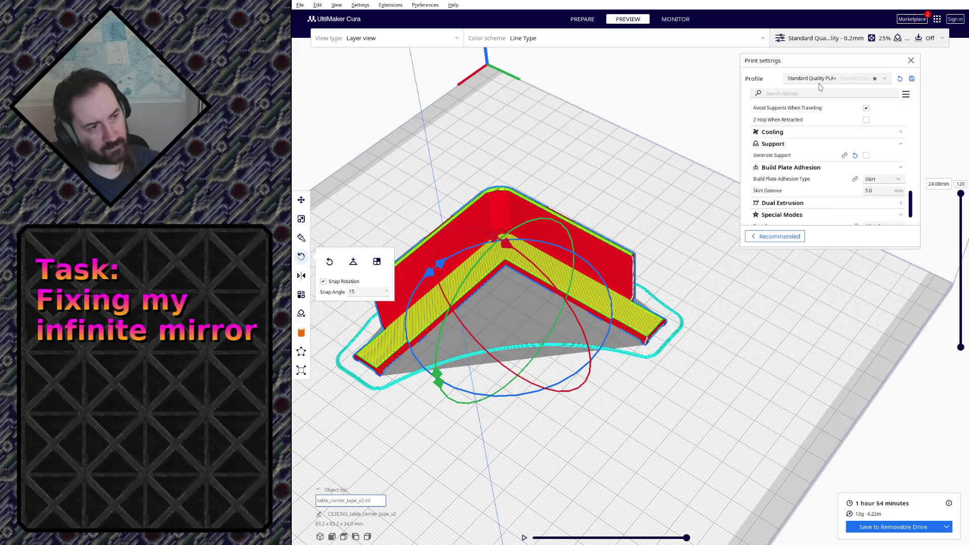
pyautogui.write('seam')
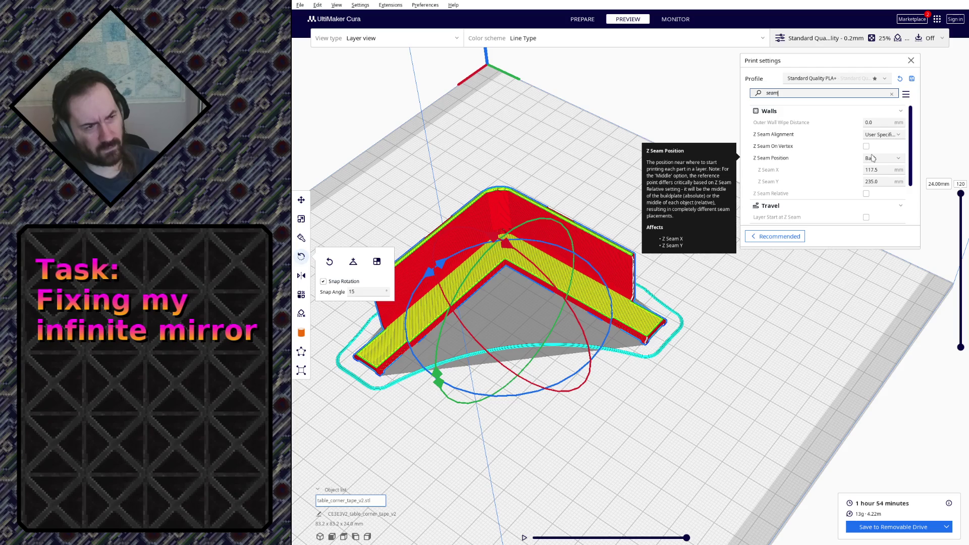
# Set Z Seam Position to Middle and re-slice the holder.
pyautogui.click(872, 158)
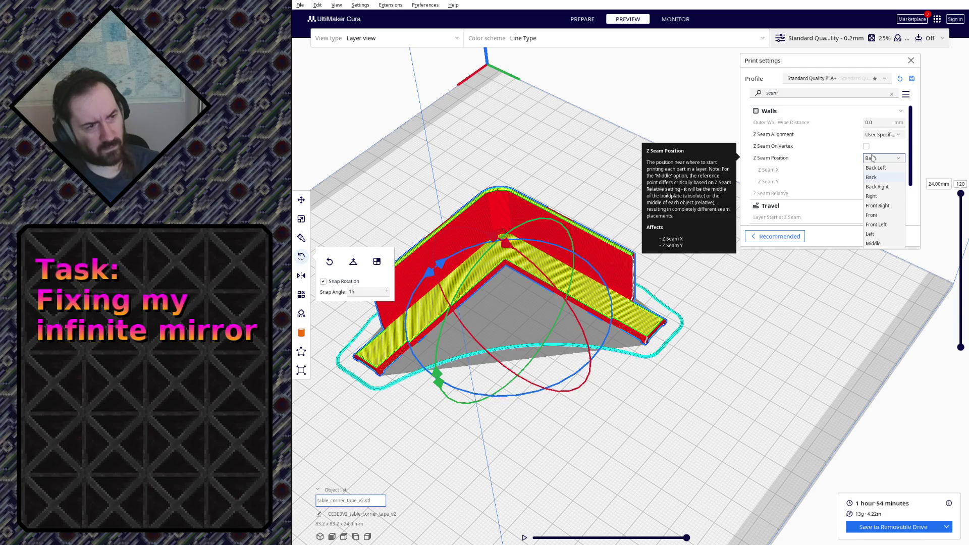
pyautogui.click(873, 243)
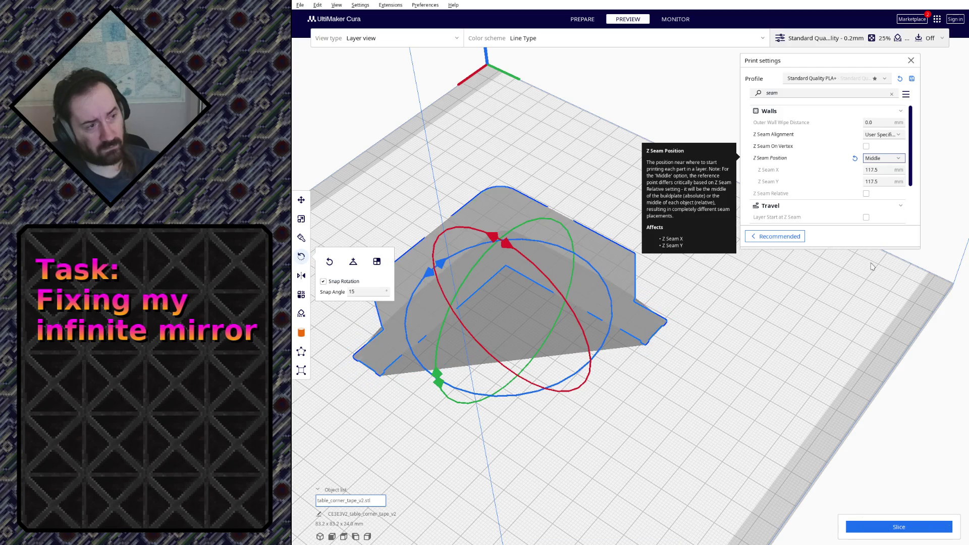
pyautogui.click(894, 527)
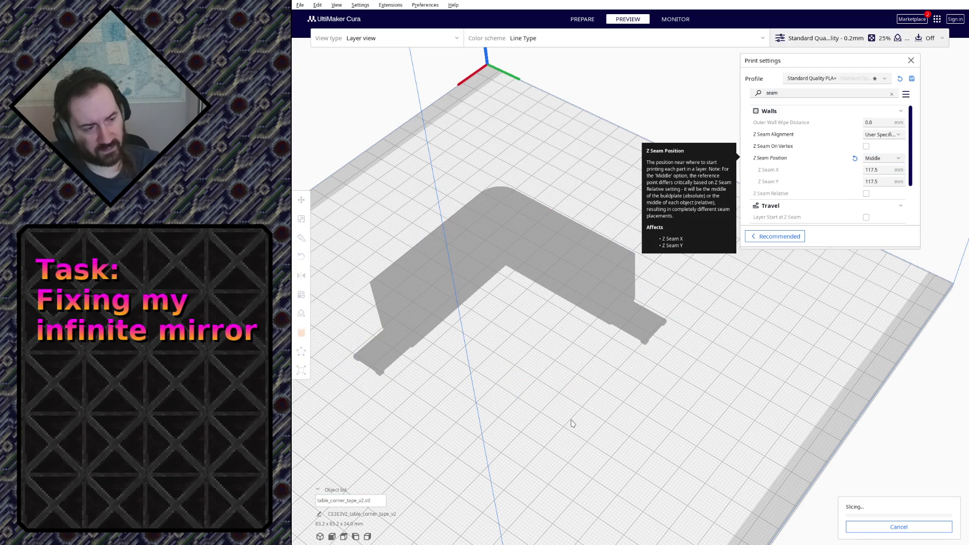
# Inspect the seam on the inner wall, then switch Z Seam Position to Left.
pyautogui.moveTo(520, 304); pyautogui.dragTo(540, 233, button='right')
pyautogui.scroll(3, 526, 243)
pyautogui.moveTo(538, 316)
pyautogui.mouseDown(button='right')
pyautogui.moveTo(861, 376)
pyautogui.moveTo(591, 386)
pyautogui.mouseUp(button='right')
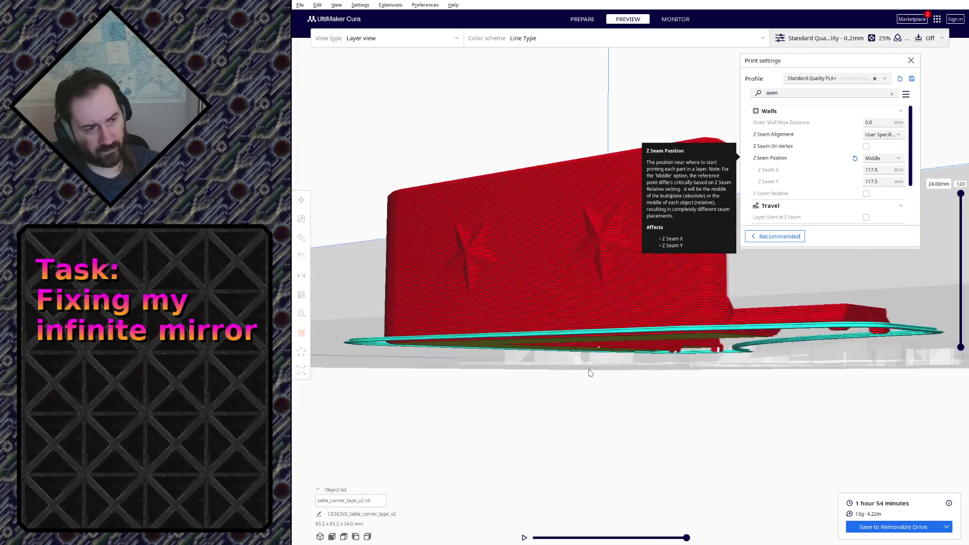
pyautogui.scroll(5, 498, 432)
pyautogui.scroll(-2, 447, 448)
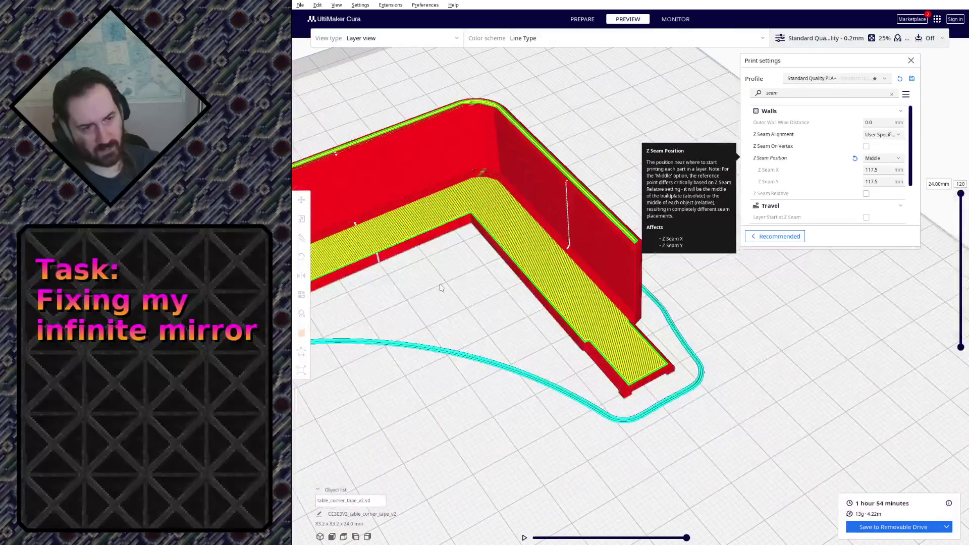
pyautogui.moveTo(442, 298); pyautogui.dragTo(409, 233, button='right')
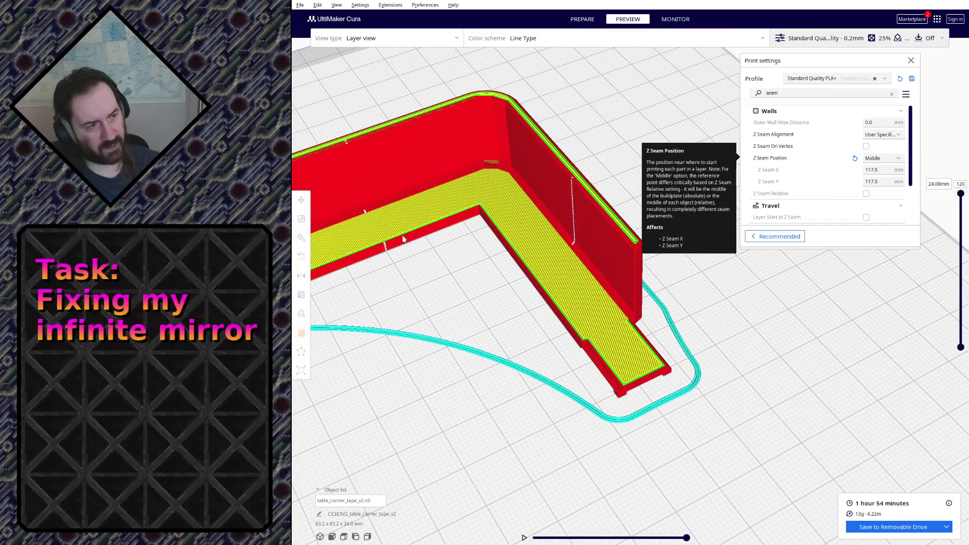
pyautogui.click(879, 159)
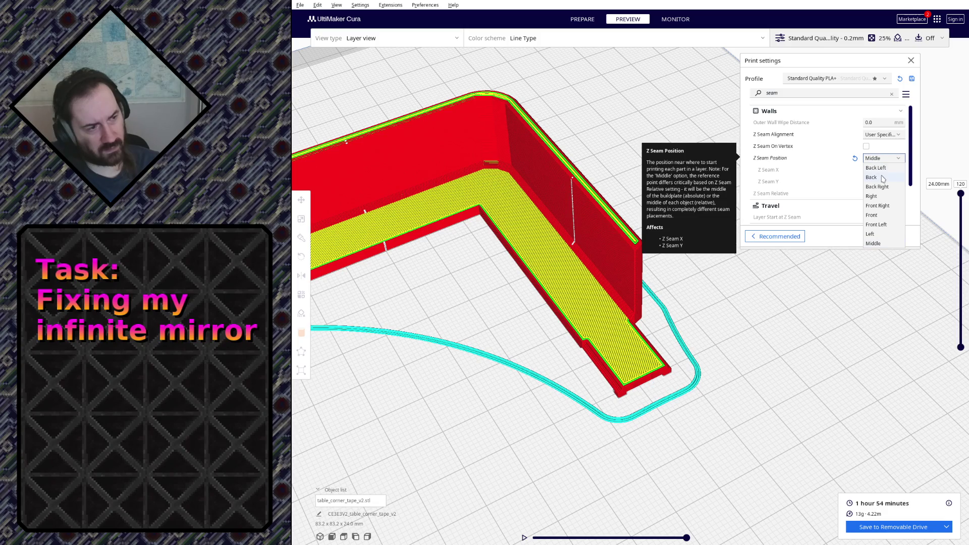
pyautogui.click(871, 234)
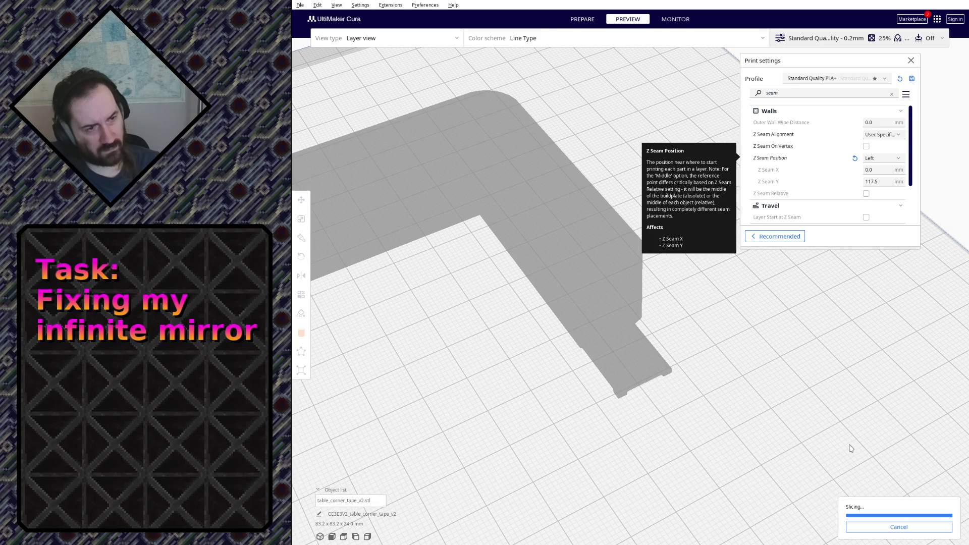
# Try Z Seam Position Right, slice and inspect the result.
pyautogui.moveTo(850, 451)
pyautogui.mouseDown(button='right')
pyautogui.moveTo(885, 367)
pyautogui.moveTo(895, 170)
pyautogui.mouseUp(button='right')
pyautogui.click(892, 162)
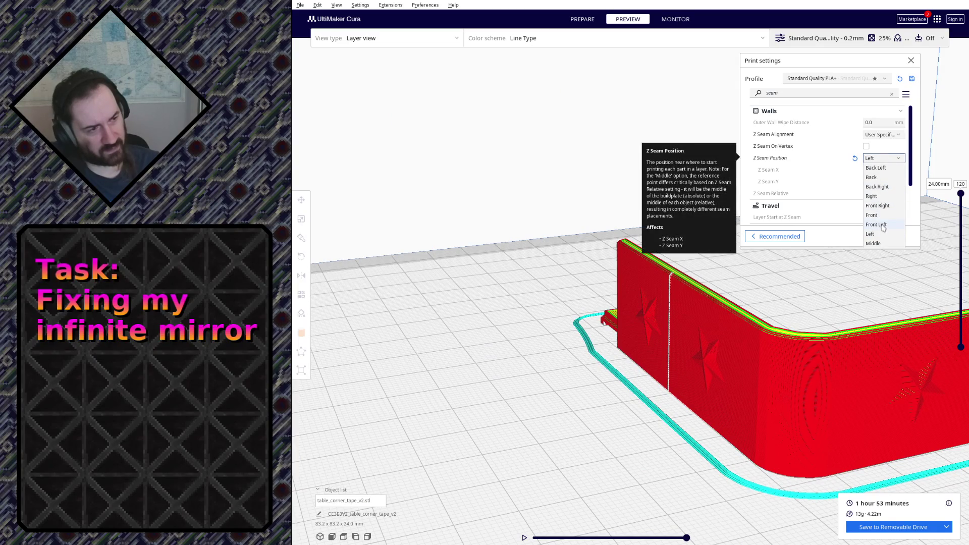
pyautogui.click(879, 197)
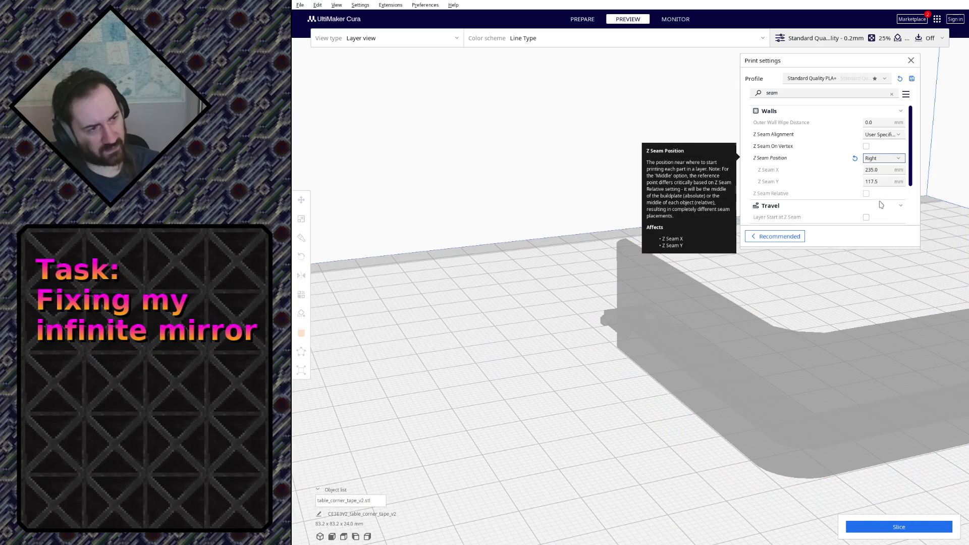
pyautogui.click(895, 525)
pyautogui.moveTo(894, 382)
pyautogui.mouseDown(button='right')
pyautogui.moveTo(532, 370)
pyautogui.moveTo(756, 352)
pyautogui.mouseUp(button='right')
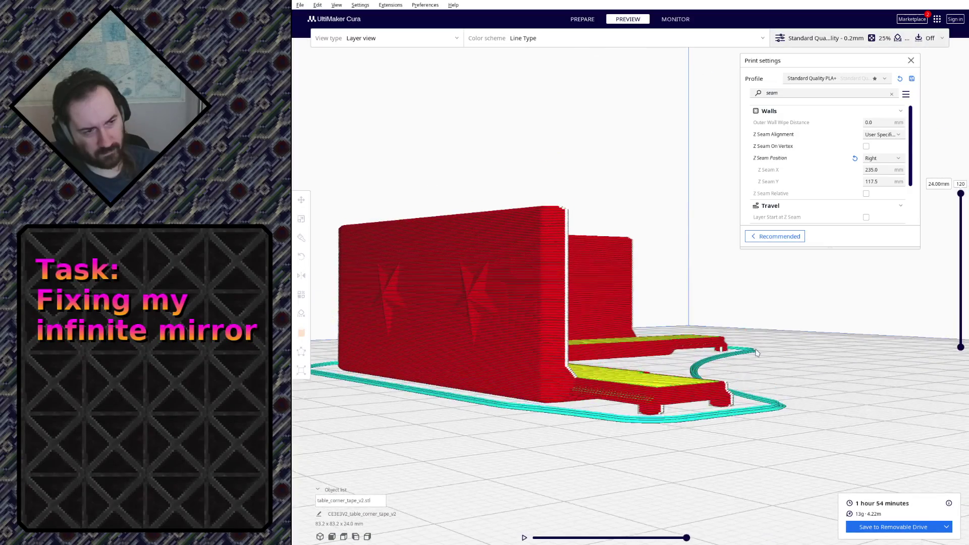
# Try Z Seam Position Back, inspect, then Left again.
pyautogui.click(895, 160)
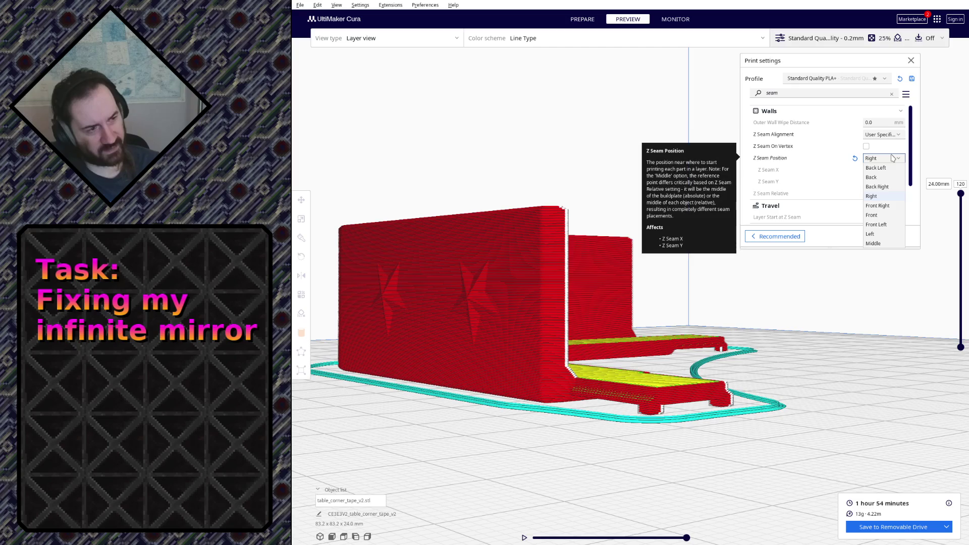
pyautogui.click(891, 177)
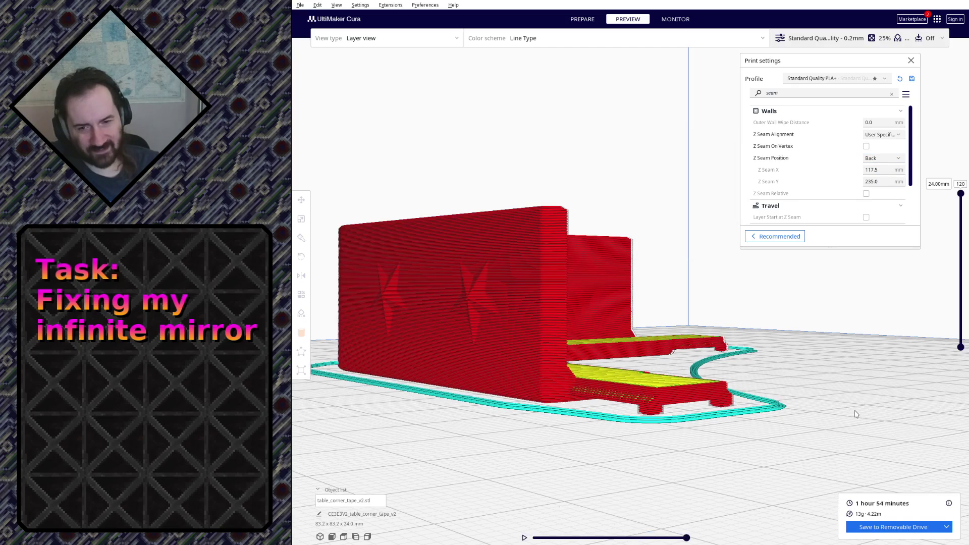
pyautogui.scroll(3, 862, 411)
pyautogui.moveTo(736, 386); pyautogui.dragTo(613, 378, button='right')
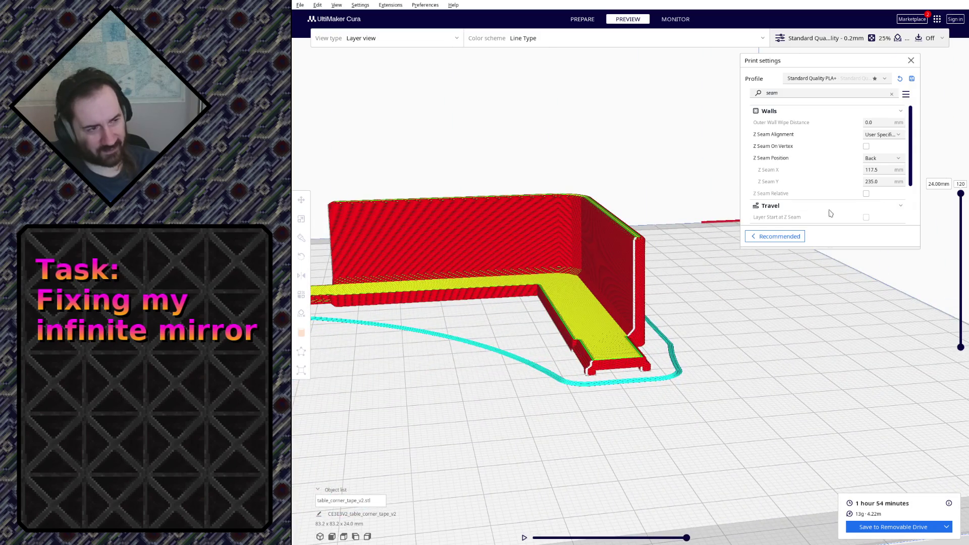
pyautogui.click(867, 160)
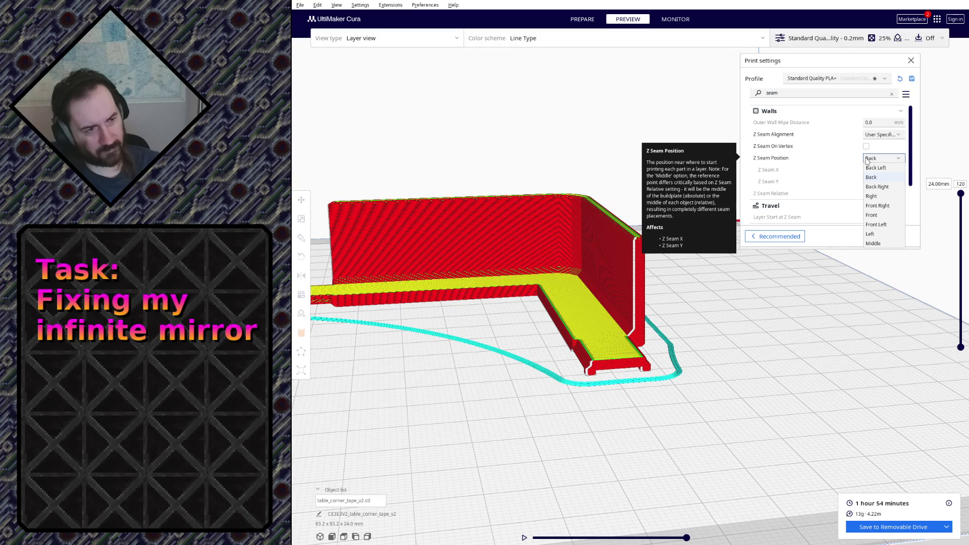
pyautogui.click(871, 234)
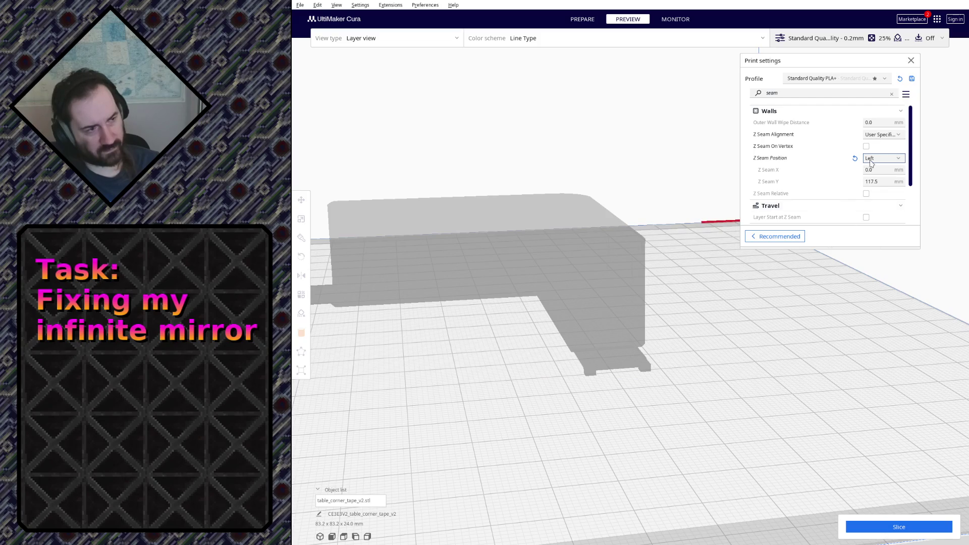
# Settle on the relative Middle seam, re-slice at 1 hour 54 minutes and inspect the corner wall.
pyautogui.click(870, 163)
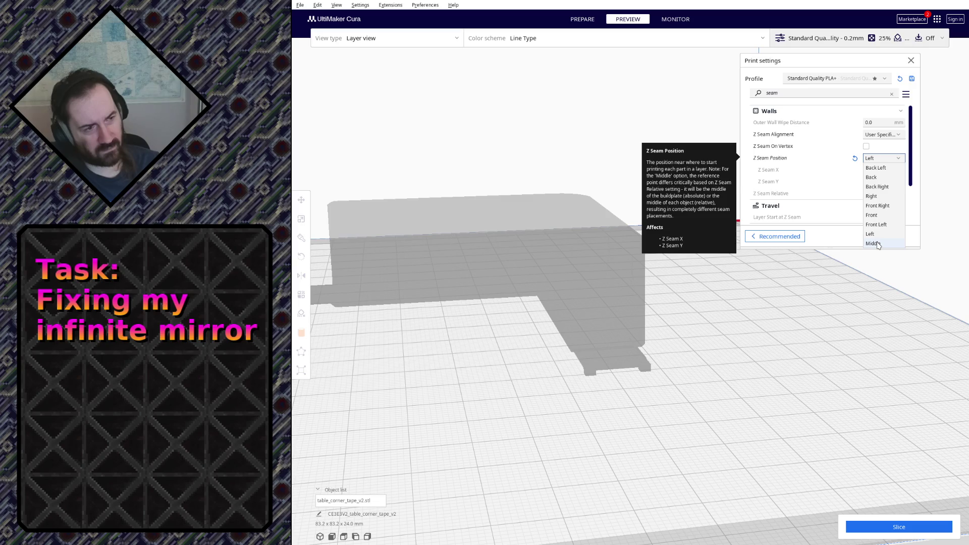
pyautogui.click(878, 244)
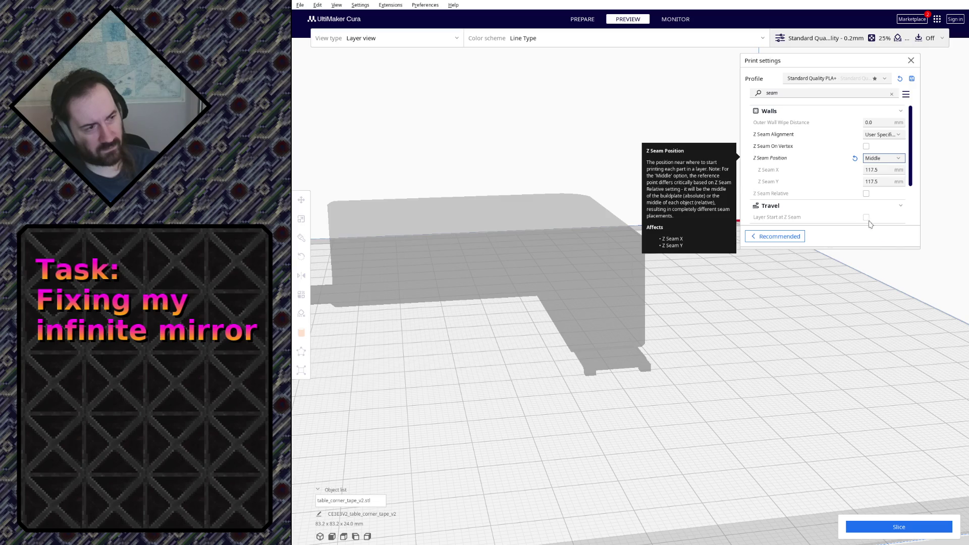
pyautogui.moveTo(867, 195)
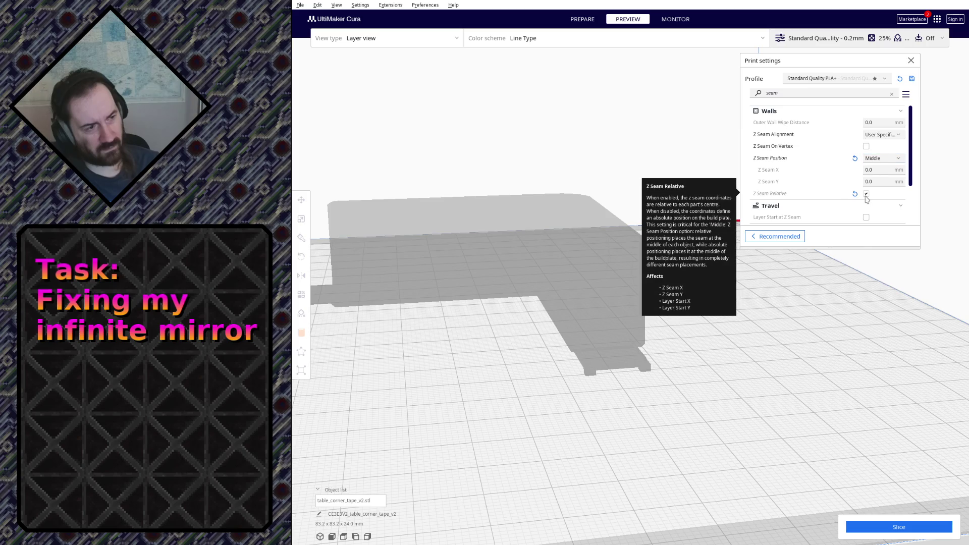
pyautogui.click(896, 525)
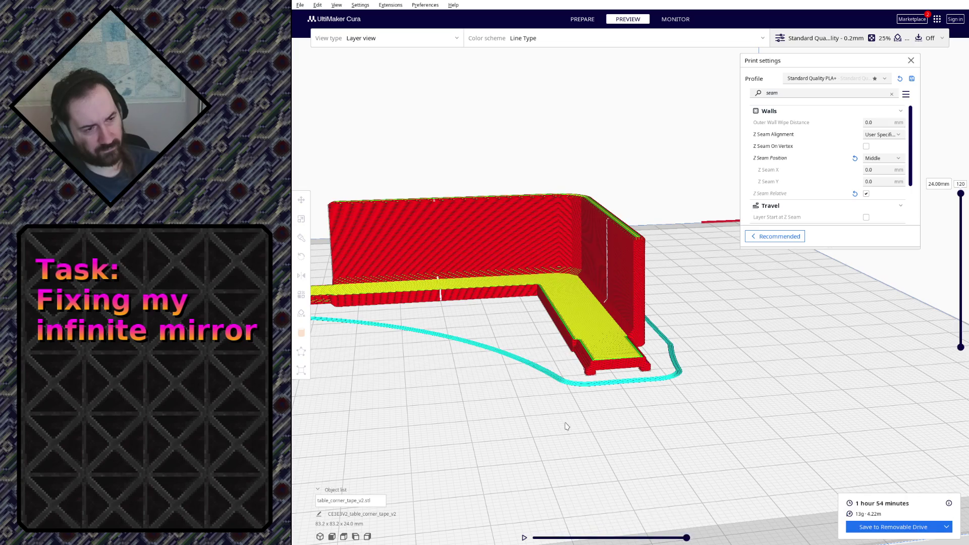
pyautogui.moveTo(565, 427); pyautogui.dragTo(737, 482, button='right')
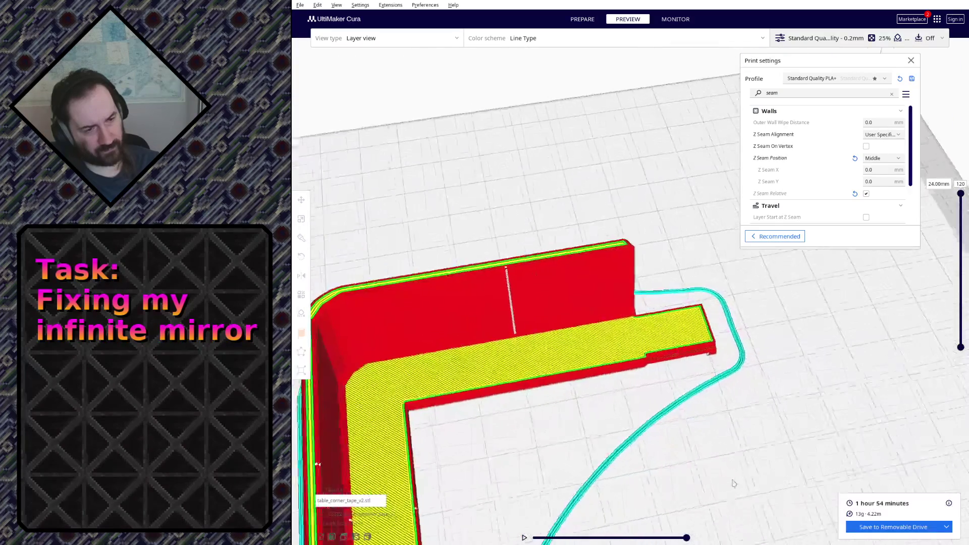
pyautogui.scroll(-3, 737, 482)
pyautogui.moveTo(530, 432); pyautogui.dragTo(733, 438, button='right')
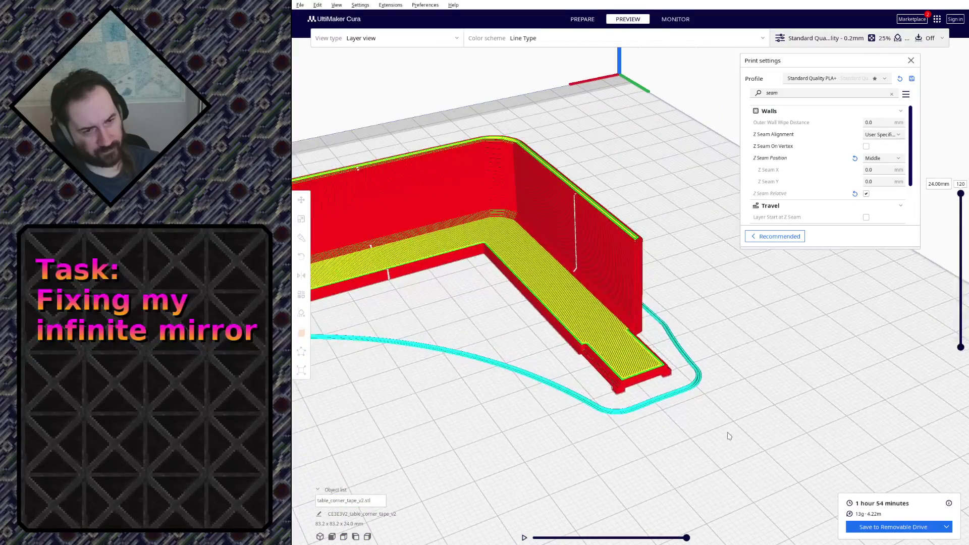
pyautogui.moveTo(417, 293)
pyautogui.mouseDown(button='right')
pyautogui.moveTo(407, 259)
pyautogui.moveTo(486, 286)
pyautogui.mouseUp(button='right')
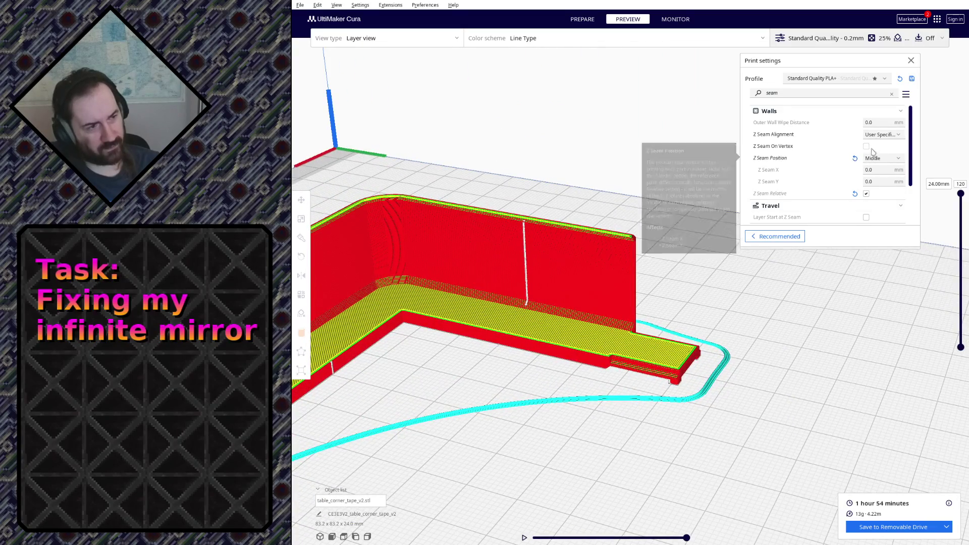
pyautogui.click(878, 135)
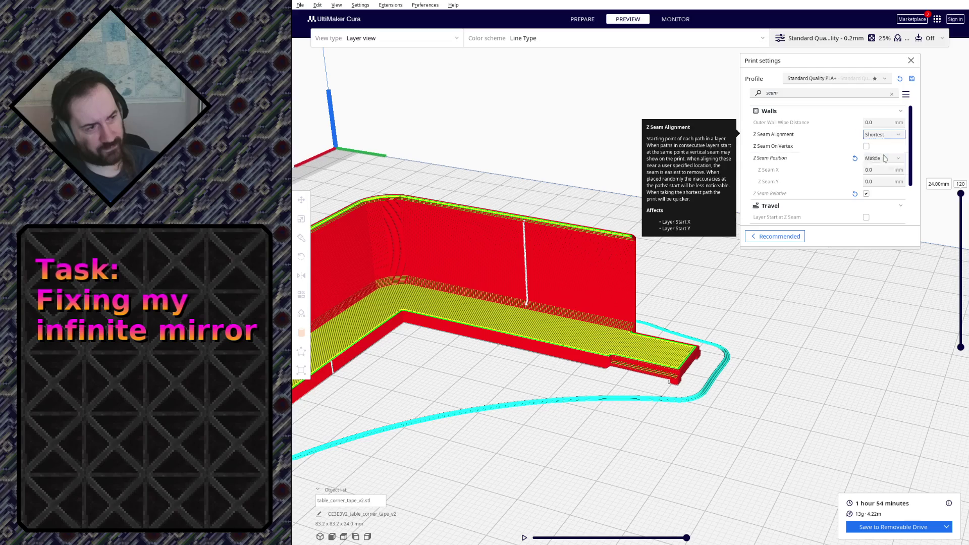
# Set Z Seam Alignment to Shortest and inspect the re-sliced seam.
pyautogui.click(876, 154)
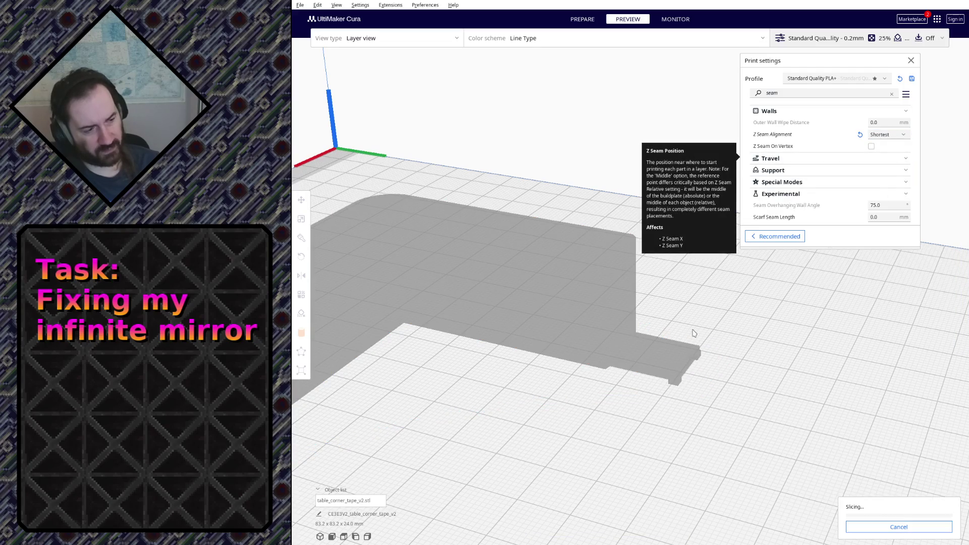
pyautogui.moveTo(680, 329)
pyautogui.mouseDown(button='right')
pyautogui.moveTo(425, 370)
pyautogui.moveTo(660, 287)
pyautogui.moveTo(612, 277)
pyautogui.mouseUp(button='right')
pyautogui.scroll(3, 660, 287)
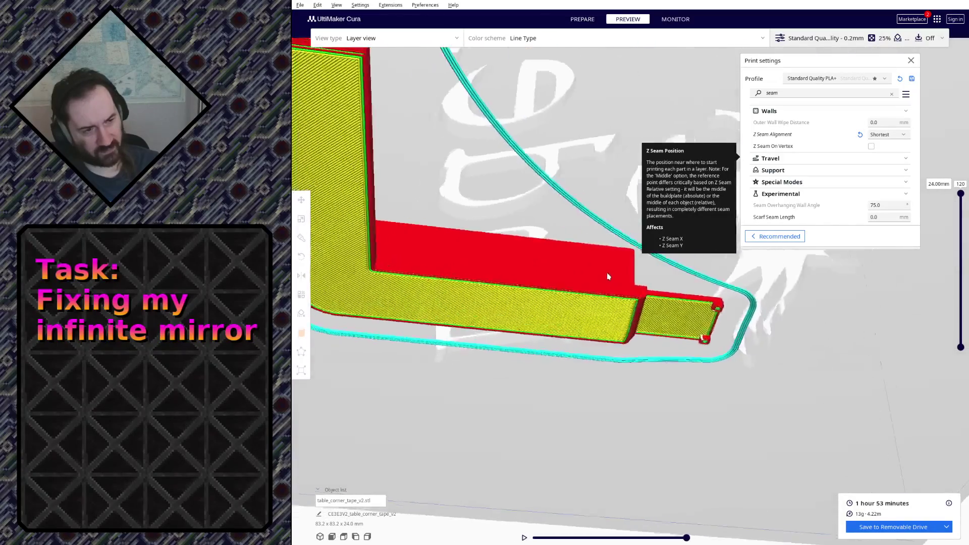
pyautogui.scroll(-5, 612, 277)
pyautogui.moveTo(516, 305)
pyautogui.mouseDown(button='right')
pyautogui.moveTo(584, 350)
pyautogui.moveTo(612, 416)
pyautogui.moveTo(530, 421)
pyautogui.moveTo(618, 373)
pyautogui.mouseUp(button='right')
pyautogui.scroll(3, 584, 349)
pyautogui.scroll(2, 545, 430)
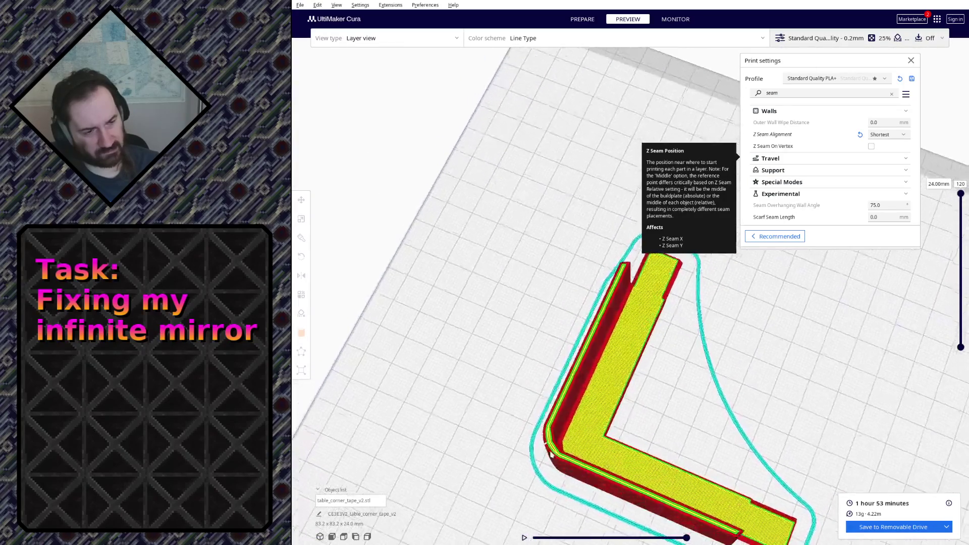
pyautogui.scroll(2, 617, 373)
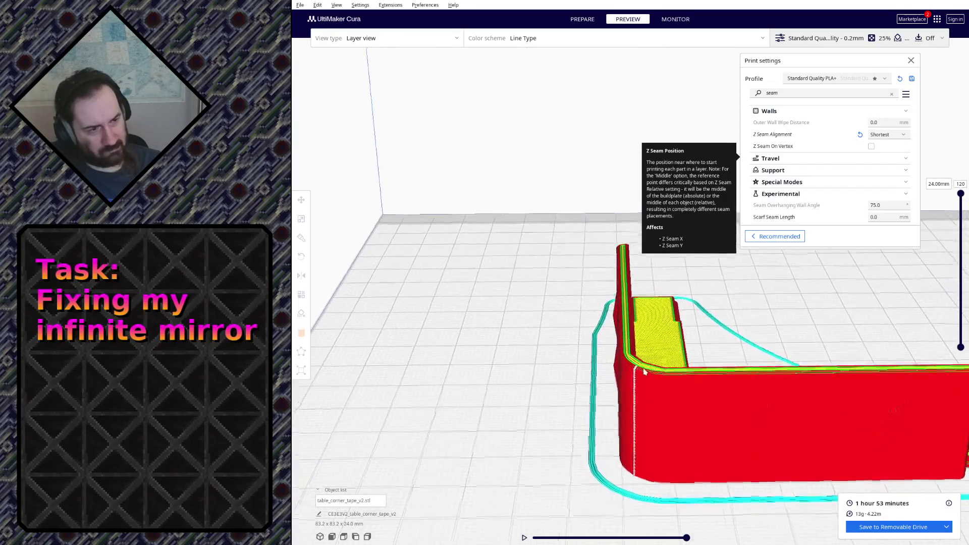
# Return Z Seam Alignment to User Specified with the Middle position.
pyautogui.moveTo(617, 373); pyautogui.dragTo(750, 303, button='right')
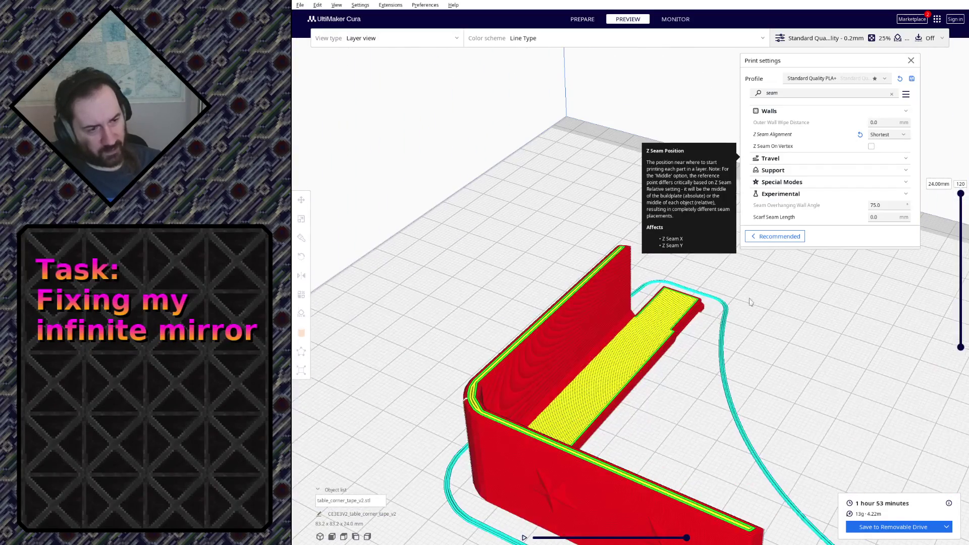
pyautogui.click(892, 134)
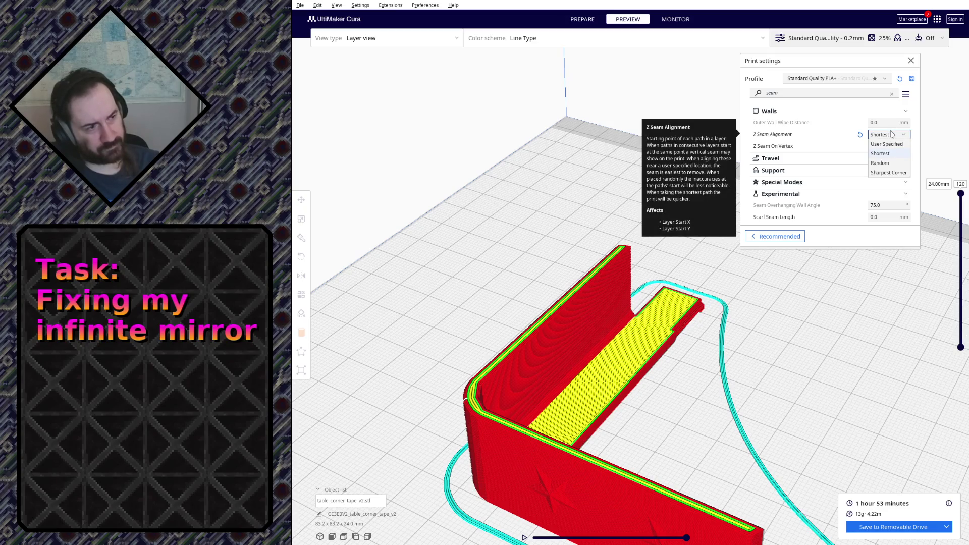
pyautogui.click(891, 144)
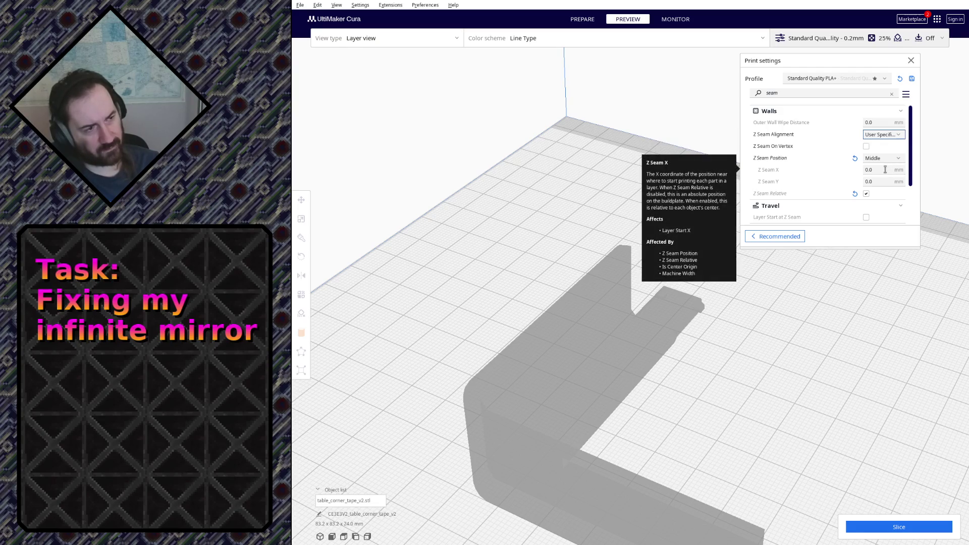
# Turn Z Seam On Vertex on and inspect the seam from several angles.
pyautogui.click(868, 147)
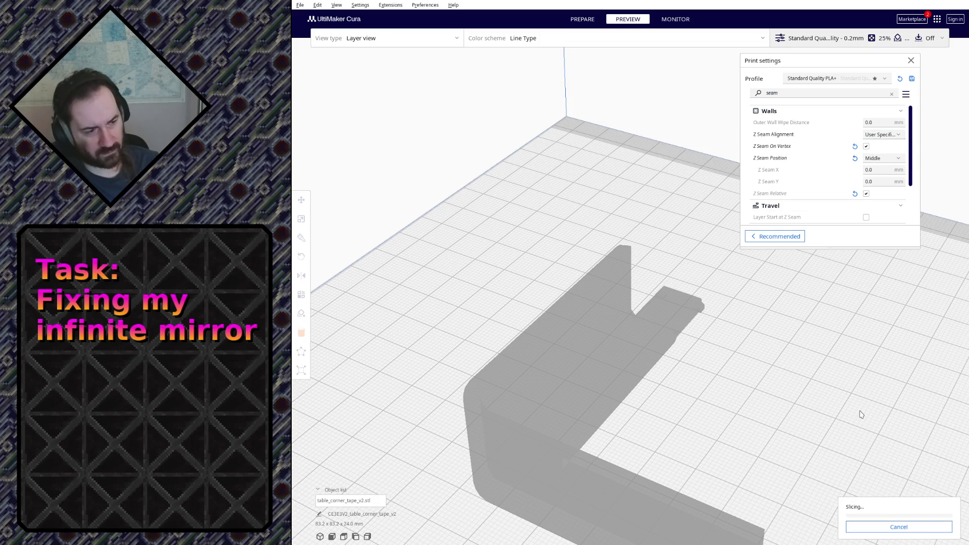
pyautogui.moveTo(860, 414)
pyautogui.mouseDown(button='right')
pyautogui.moveTo(693, 404)
pyautogui.moveTo(609, 289)
pyautogui.mouseUp(button='right')
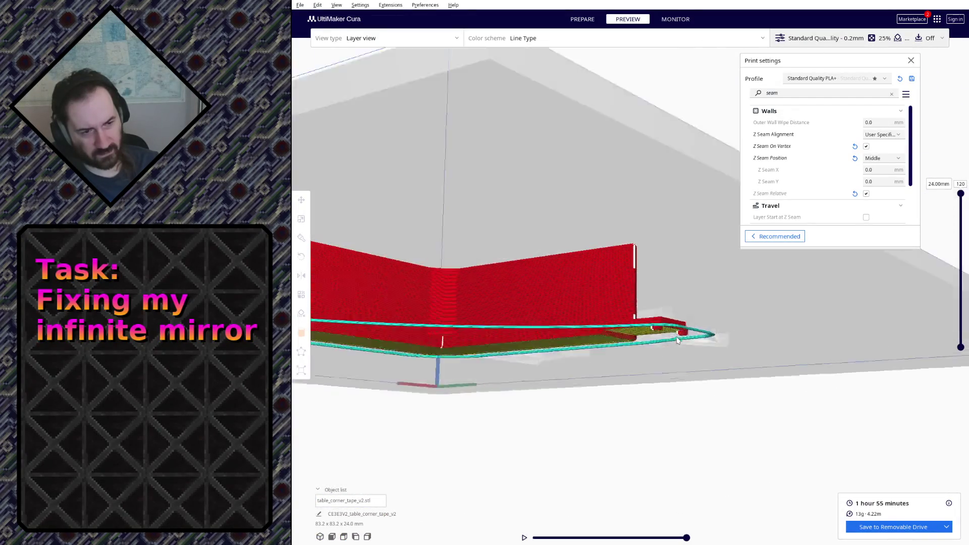
pyautogui.moveTo(608, 289)
pyautogui.mouseDown(button='right')
pyautogui.moveTo(465, 287)
pyautogui.moveTo(514, 378)
pyautogui.moveTo(366, 313)
pyautogui.moveTo(547, 285)
pyautogui.moveTo(397, 262)
pyautogui.mouseUp(button='right')
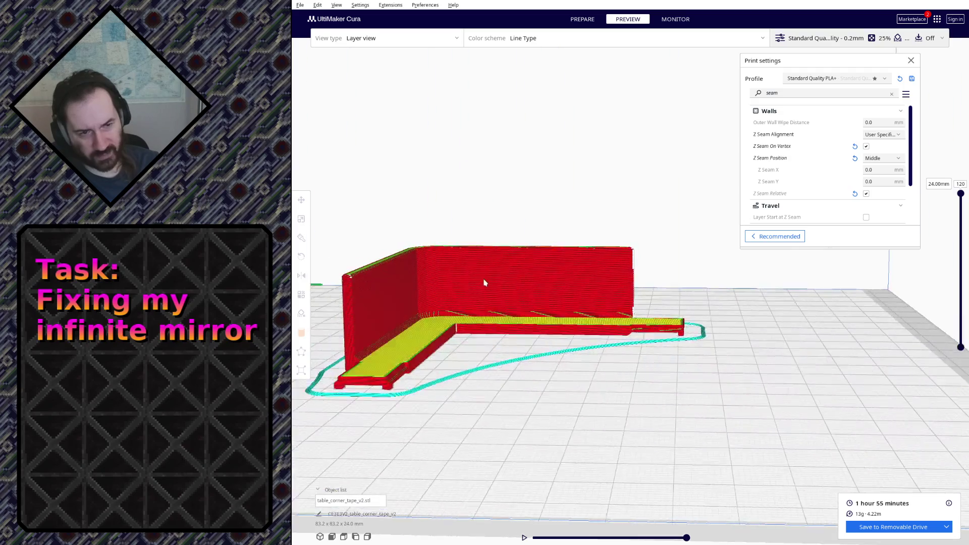
pyautogui.moveTo(397, 262)
pyautogui.mouseDown(button='right')
pyautogui.moveTo(707, 293)
pyautogui.moveTo(674, 286)
pyautogui.mouseUp(button='right')
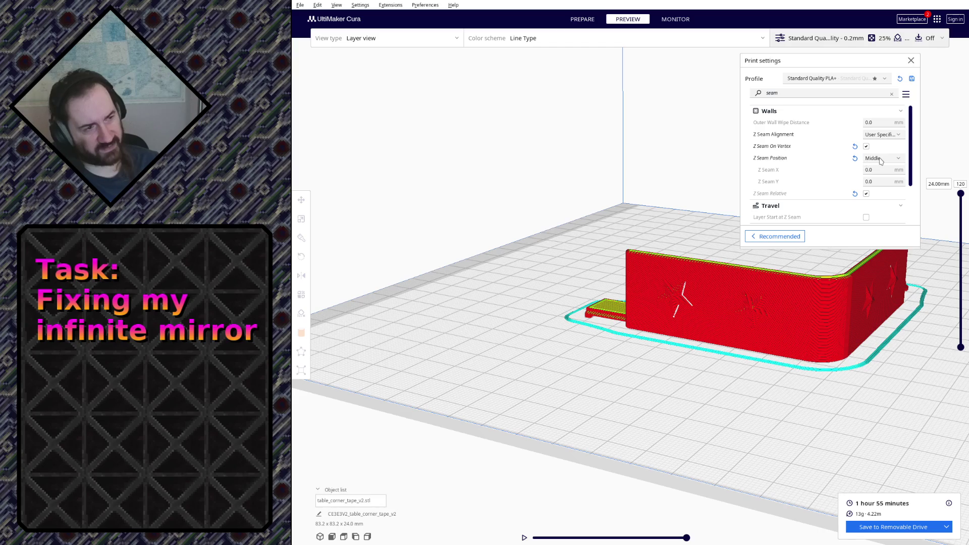
pyautogui.scroll(-2, 887, 170)
pyautogui.scroll(1, 884, 159)
pyautogui.scroll(1, 881, 148)
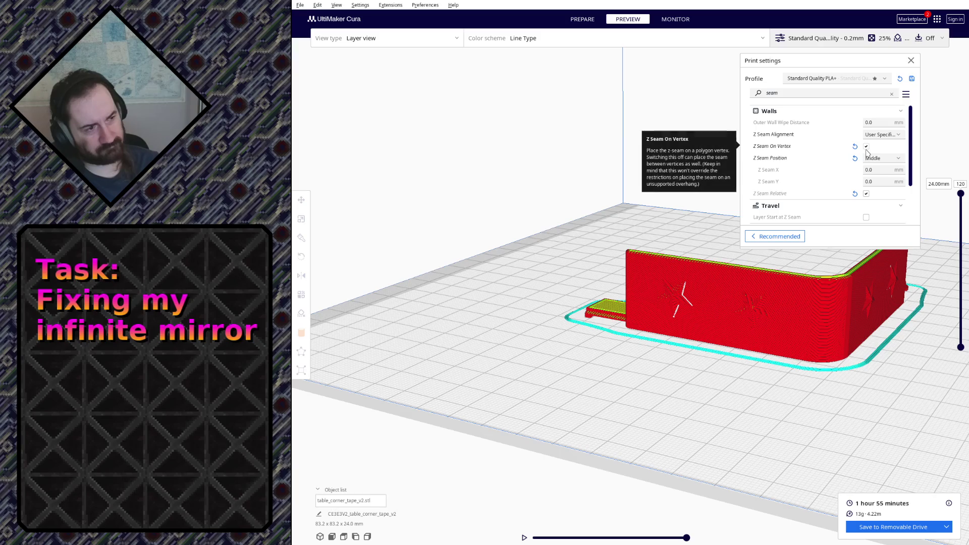
# Turn Z Seam On Vertex off and re-slice, checking the seam inside the L-shaped wall.
pyautogui.click(867, 147)
pyautogui.click(856, 529)
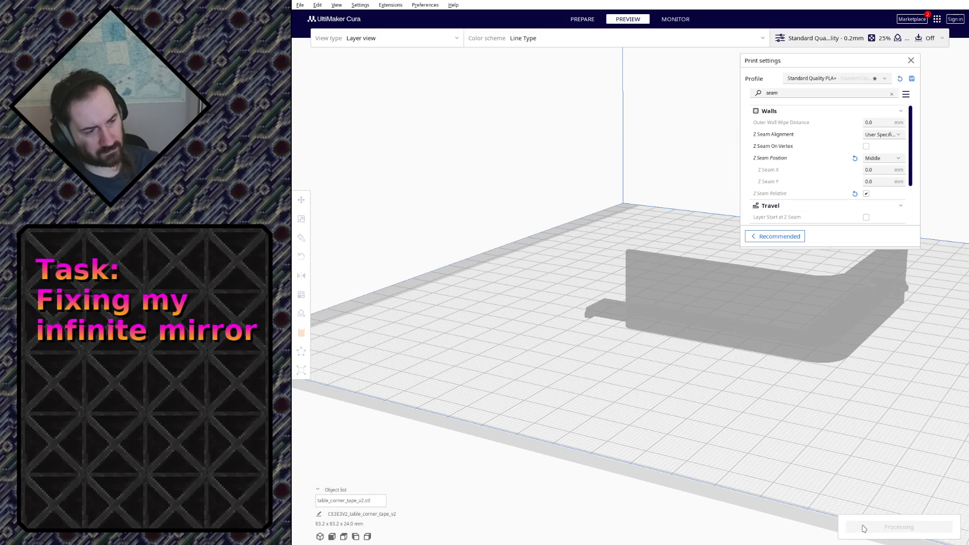
pyautogui.scroll(3, 836, 318)
pyautogui.moveTo(837, 318); pyautogui.dragTo(531, 336, button='right')
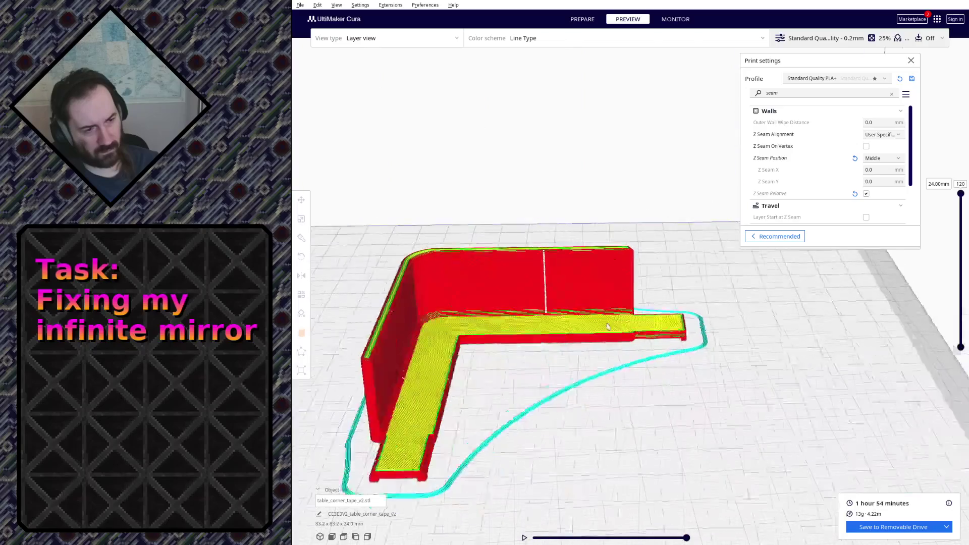
pyautogui.moveTo(506, 271); pyautogui.dragTo(539, 286, button='right')
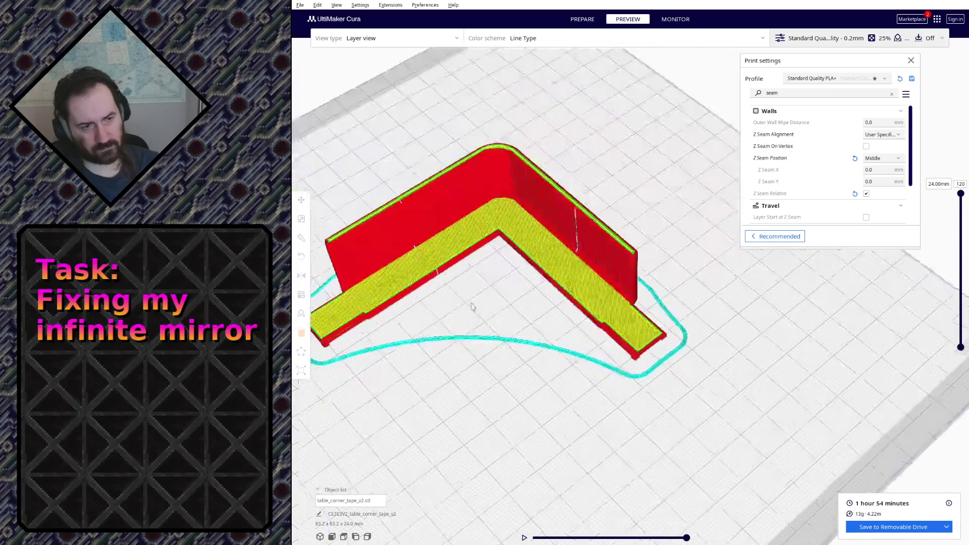
pyautogui.scroll(1, 540, 287)
pyautogui.scroll(1, 612, 334)
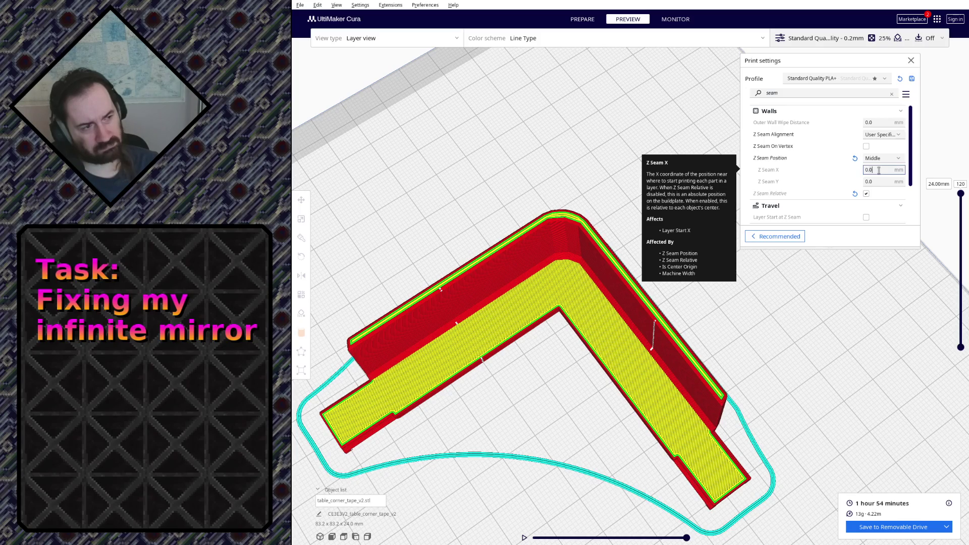
pyautogui.write('10')
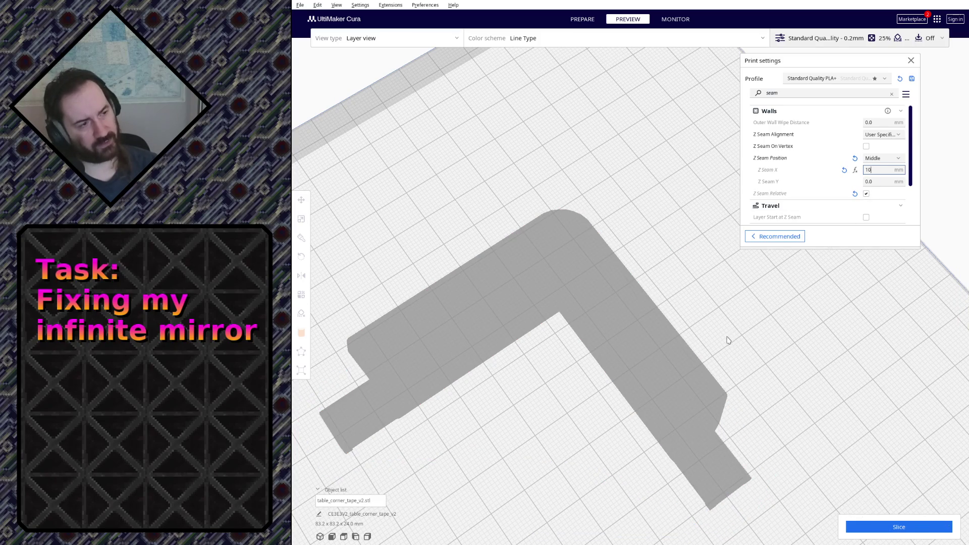
pyautogui.write('.0')
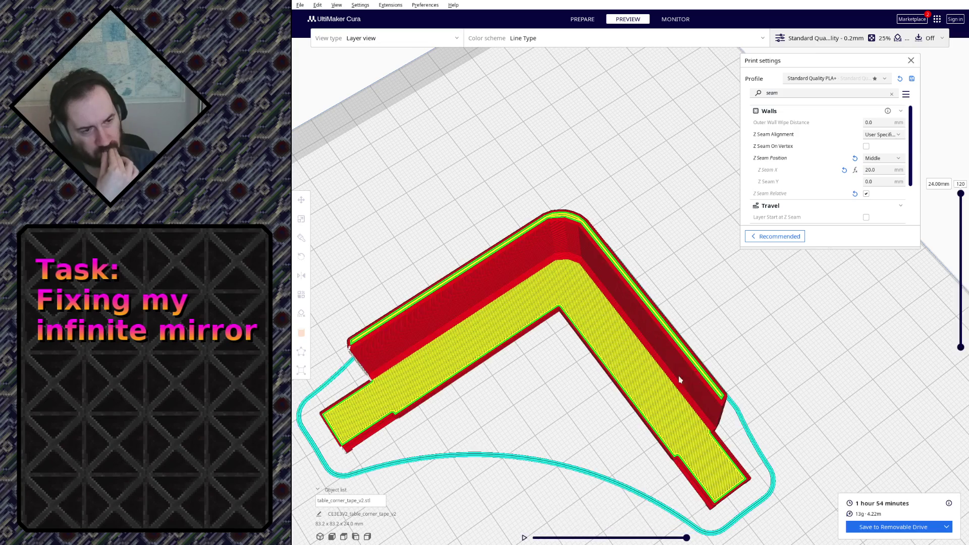
# Try Z Seam X offsets, reset X to 0, set Z Seam Y to -20 and slice.
pyautogui.moveTo(694, 364); pyautogui.dragTo(693, 341, button='right')
pyautogui.scroll(3, 774, 309)
pyautogui.moveTo(774, 309); pyautogui.dragTo(883, 189, button='right')
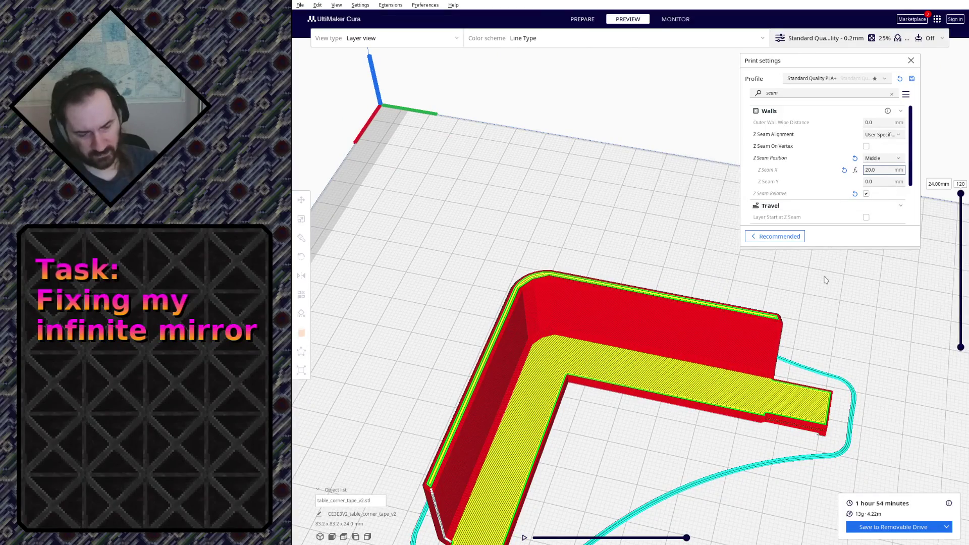
pyautogui.write('-')
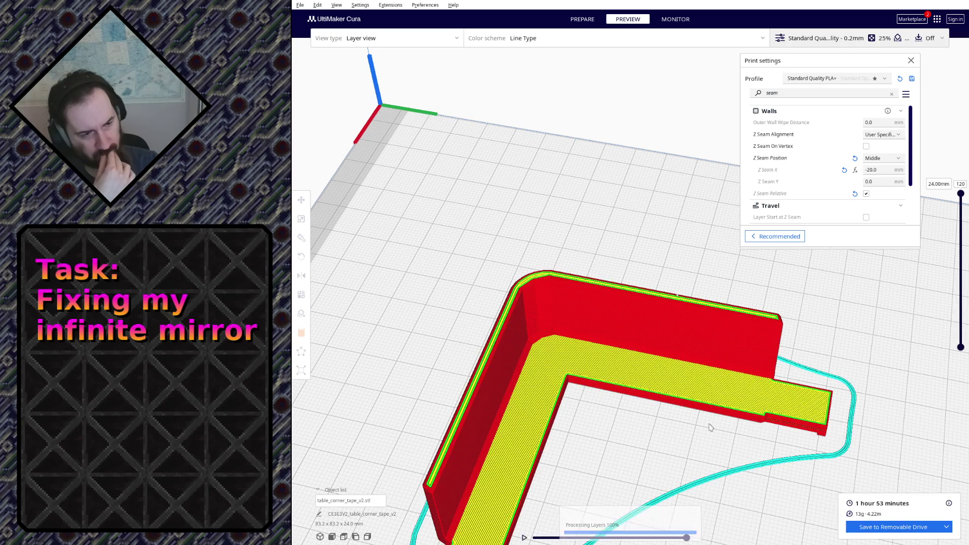
pyautogui.moveTo(833, 425)
pyautogui.mouseDown(button='right')
pyautogui.moveTo(723, 372)
pyautogui.moveTo(466, 444)
pyautogui.mouseUp(button='right')
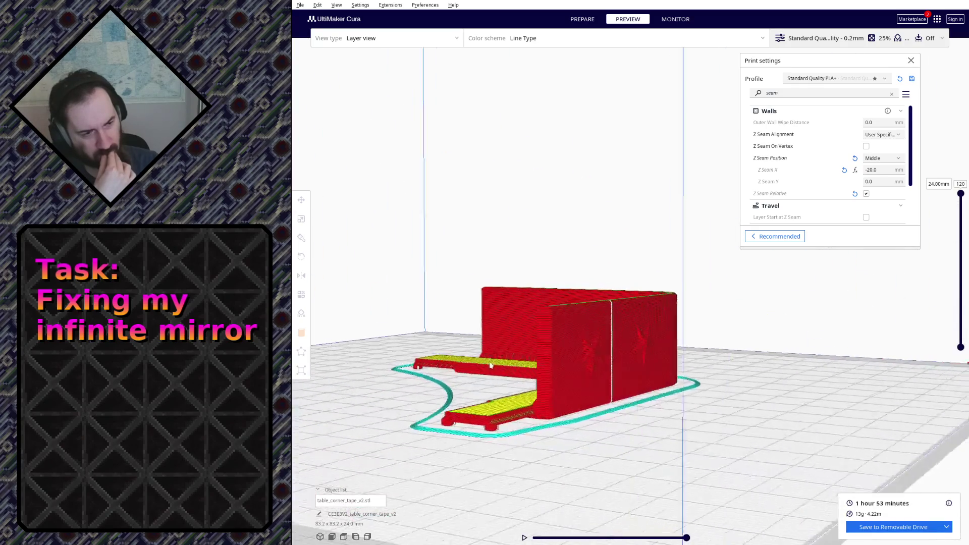
pyautogui.doubleClick(873, 170)
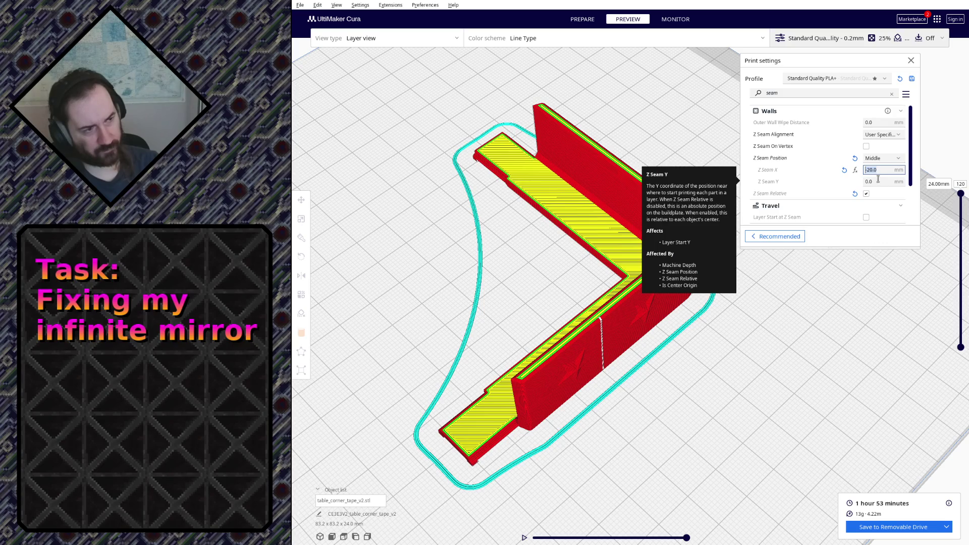
pyautogui.write('0')
pyautogui.click(879, 180)
pyautogui.write('-20')
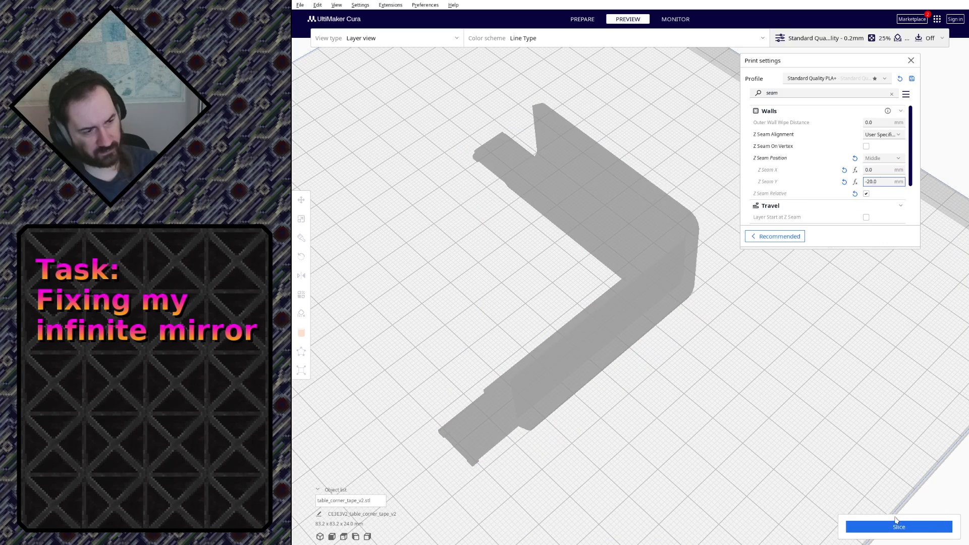
pyautogui.click(900, 527)
pyautogui.moveTo(647, 353)
pyautogui.mouseDown(button='right')
pyautogui.moveTo(611, 330)
pyautogui.moveTo(773, 313)
pyautogui.mouseUp(button='right')
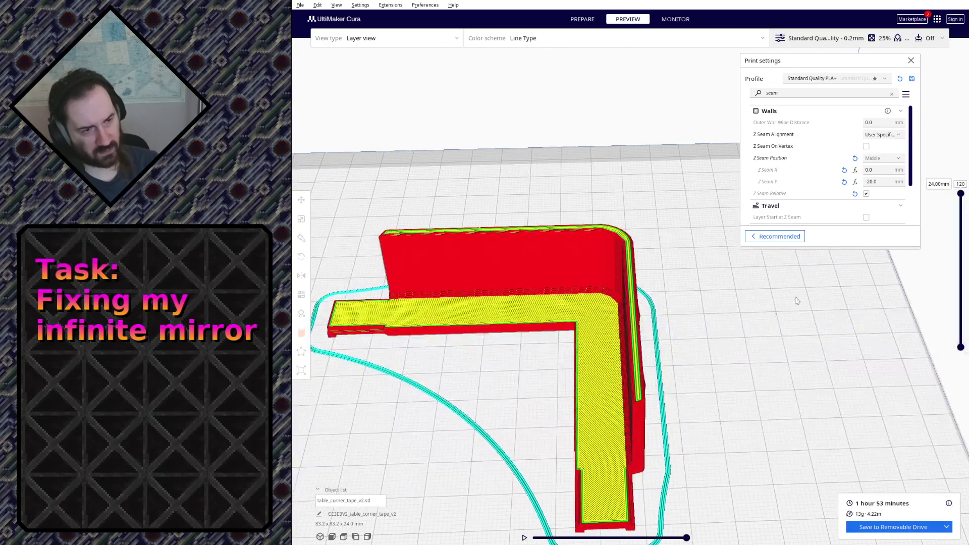
# Change Z Seam Y to positive 20 and re-slice at 1 hour 54 minutes.
pyautogui.click(888, 182)
pyautogui.press('Home')
pyautogui.press('Delete')
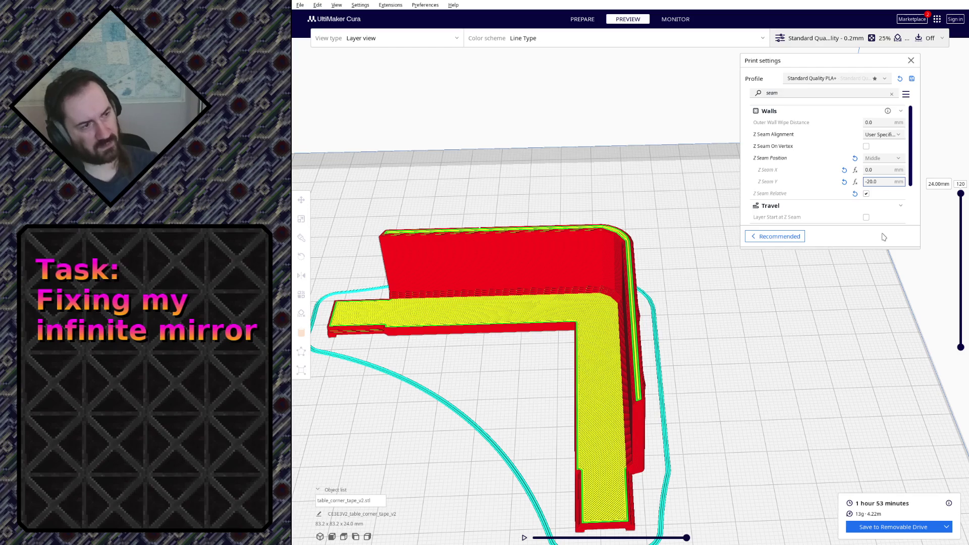
pyautogui.click(872, 525)
pyautogui.moveTo(684, 364)
pyautogui.mouseDown(button='right')
pyautogui.moveTo(595, 301)
pyautogui.moveTo(557, 410)
pyautogui.mouseUp(button='right')
# Try smaller Z Seam Y values, then reset the X and Y overrides to 0.0 and re-slice.
pyautogui.click(594, 301)
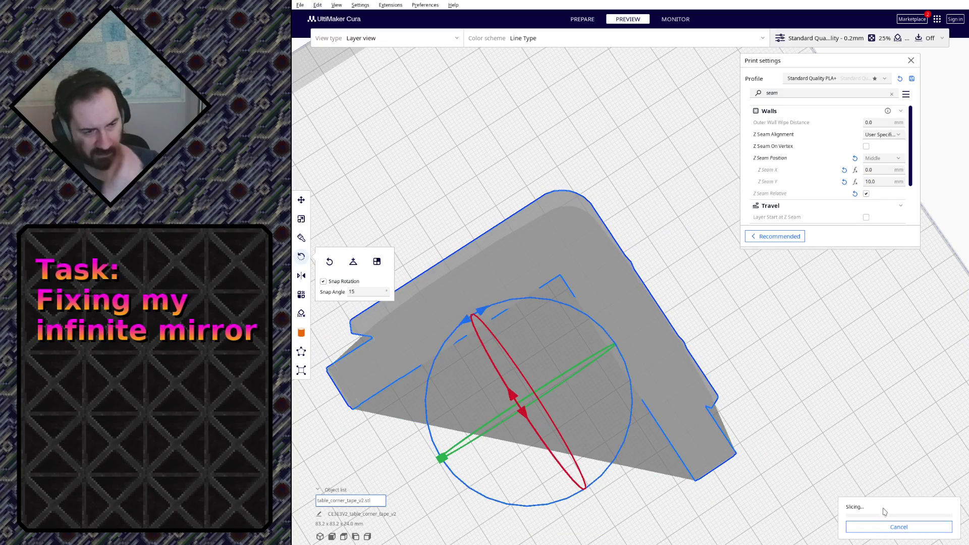
pyautogui.moveTo(834, 394); pyautogui.dragTo(781, 248, button='right')
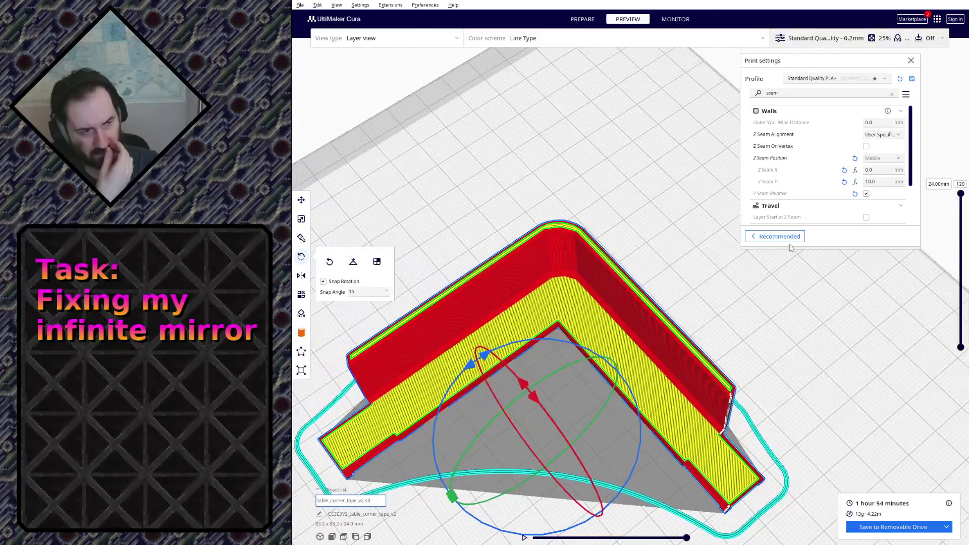
pyautogui.write('5')
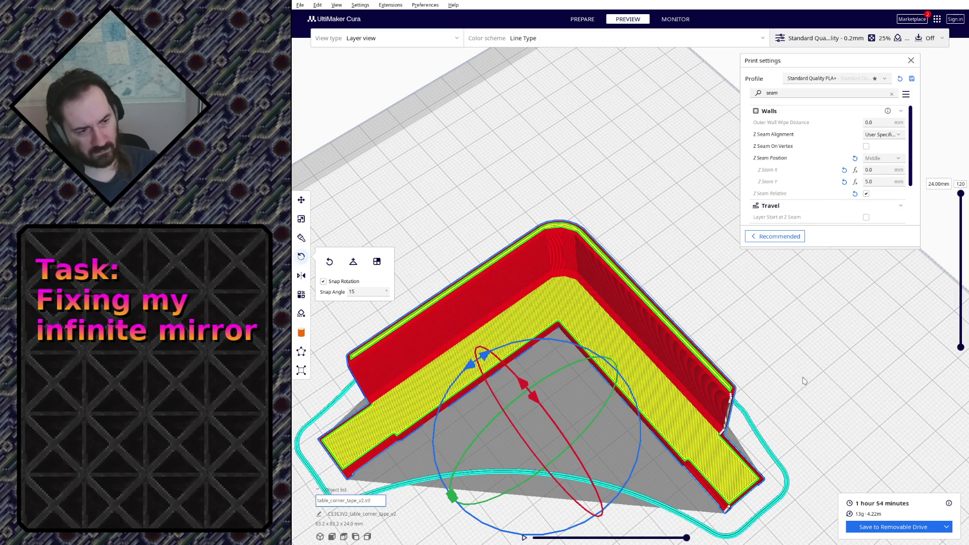
pyautogui.doubleClick(873, 183)
pyautogui.write('0')
pyautogui.moveTo(767, 170)
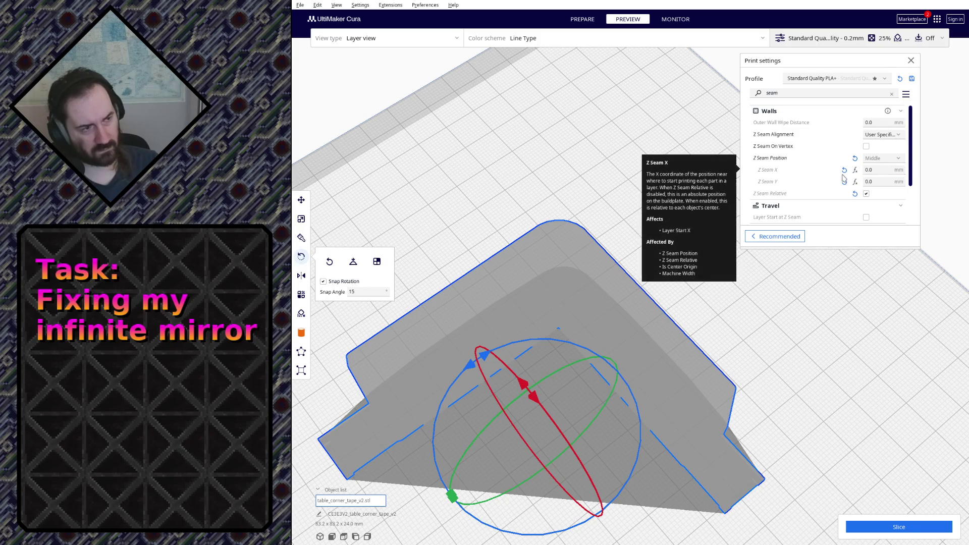
pyautogui.click(844, 172)
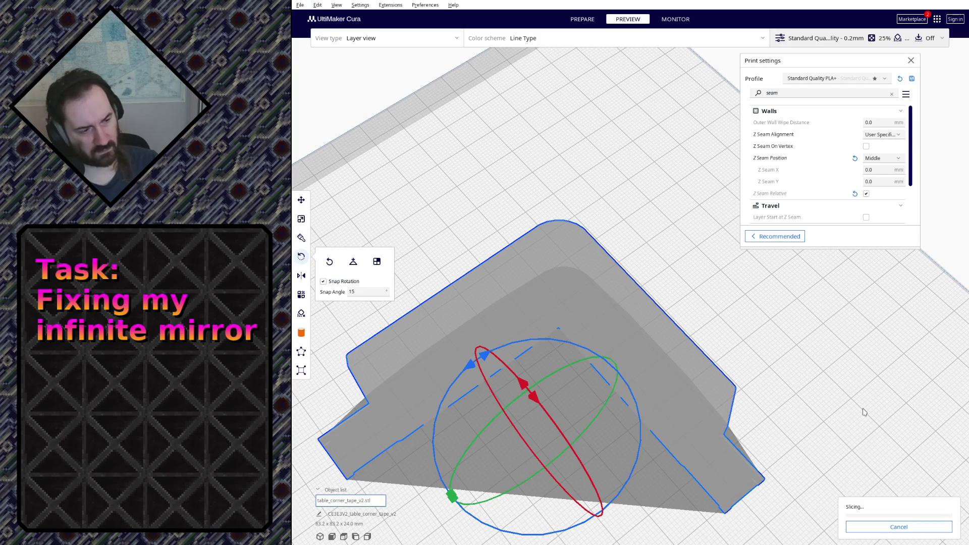
pyautogui.moveTo(758, 424)
pyautogui.mouseDown(button='right')
pyautogui.moveTo(627, 331)
pyautogui.moveTo(720, 224)
pyautogui.moveTo(591, 222)
pyautogui.moveTo(609, 235)
pyautogui.mouseUp(button='right')
pyautogui.scroll(3, 721, 224)
pyautogui.scroll(3, 593, 227)
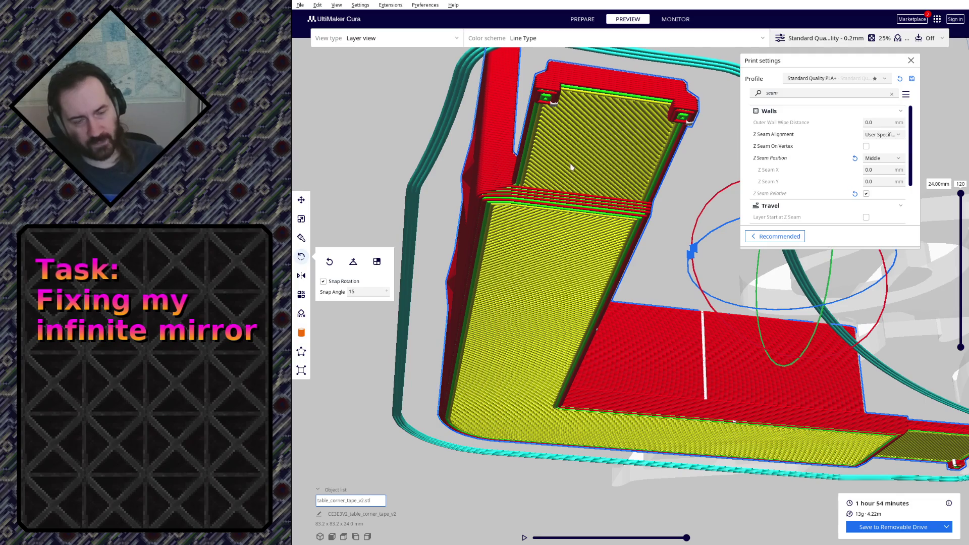
# Drag the layer slider down to layer 5 (1.00 mm) to reveal the bottom infill and corner tabs.
pyautogui.moveTo(572, 166); pyautogui.dragTo(942, 214, button='right')
pyautogui.moveTo(960, 195); pyautogui.dragTo(957, 334)
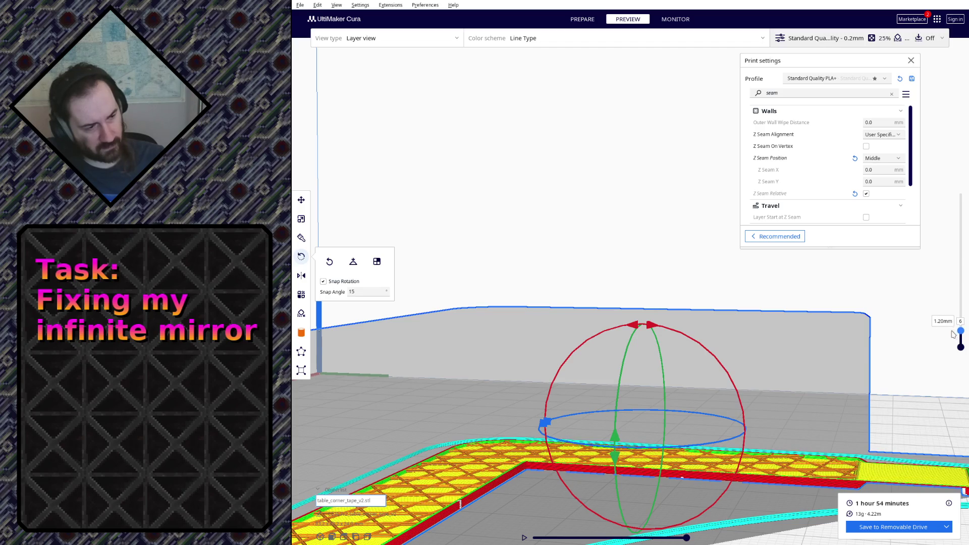
pyautogui.moveTo(956, 334); pyautogui.dragTo(624, 423, button='right')
pyautogui.scroll(2, 586, 392)
pyautogui.moveTo(586, 393)
pyautogui.mouseDown(button='right')
pyautogui.moveTo(622, 236)
pyautogui.moveTo(562, 384)
pyautogui.mouseUp(button='right')
pyautogui.scroll(3, 561, 389)
pyautogui.scroll(-3, 561, 394)
pyautogui.scroll(-3, 638, 348)
pyautogui.moveTo(638, 348)
pyautogui.mouseDown(button='right')
pyautogui.moveTo(640, 336)
pyautogui.moveTo(647, 348)
pyautogui.mouseUp(button='right')
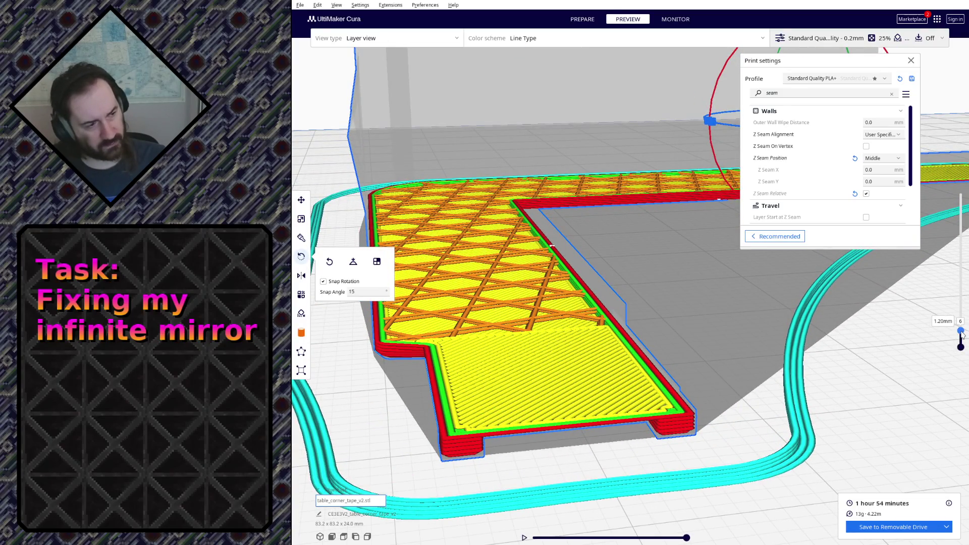
pyautogui.moveTo(964, 338)
pyautogui.mouseDown()
pyautogui.moveTo(962, 170)
pyautogui.moveTo(961, 339)
pyautogui.mouseUp()
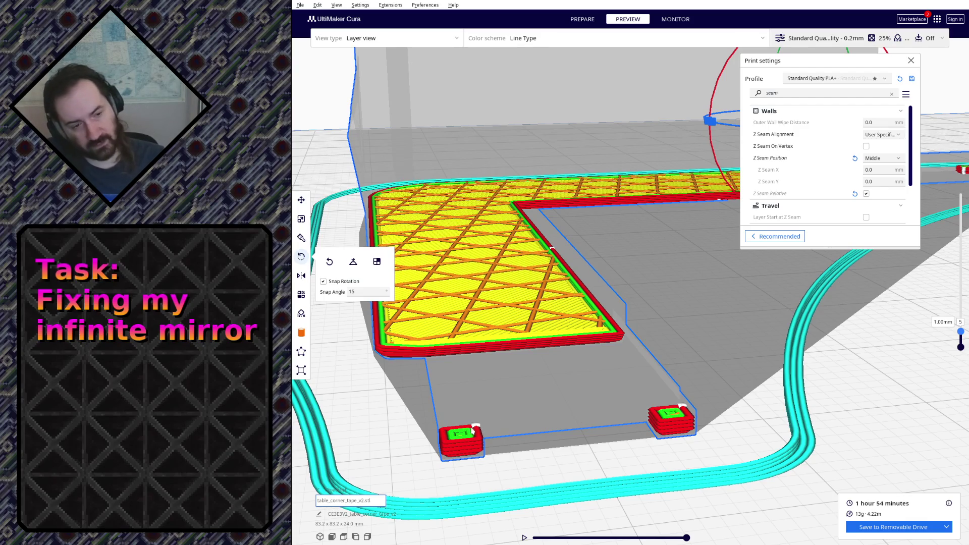
pyautogui.scroll(3, 480, 382)
pyautogui.scroll(-2, 486, 381)
pyautogui.scroll(3, 487, 385)
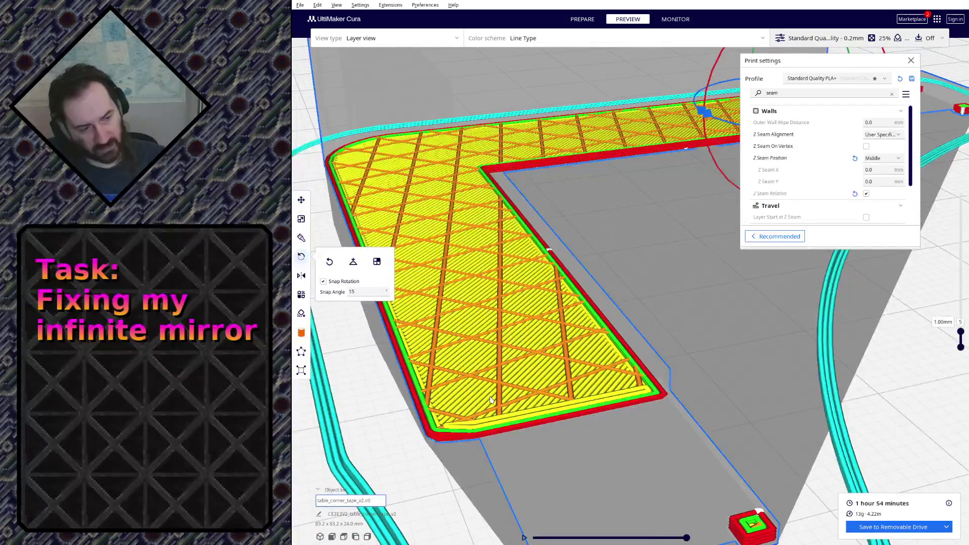
pyautogui.scroll(-2, 488, 378)
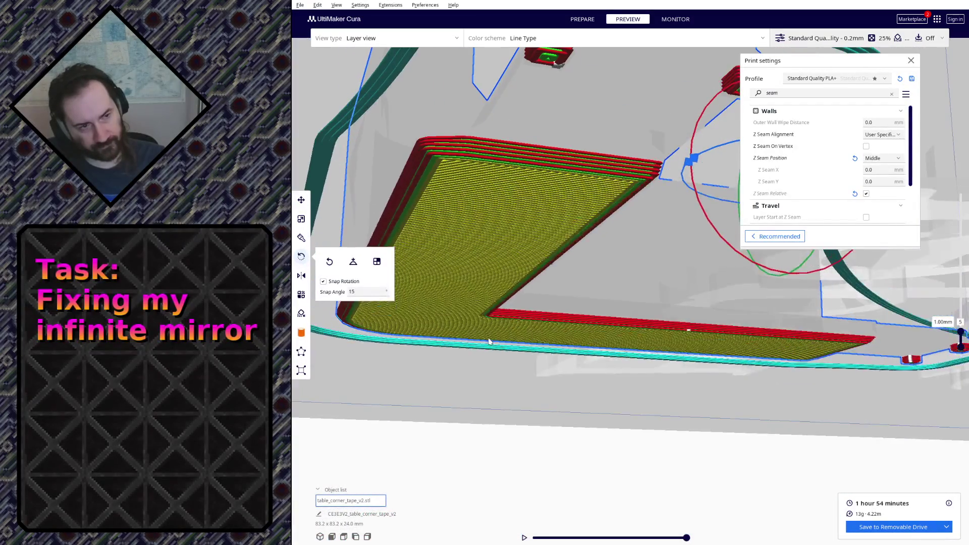
pyautogui.moveTo(491, 372)
pyautogui.mouseDown(button='right')
pyautogui.moveTo(475, 431)
pyautogui.moveTo(549, 344)
pyautogui.mouseUp(button='right')
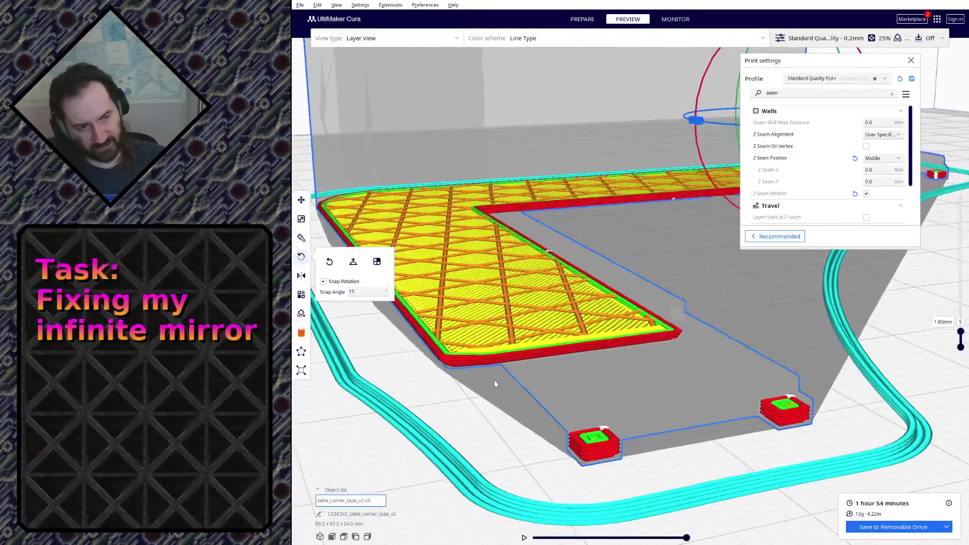
pyautogui.scroll(-3, 827, 160)
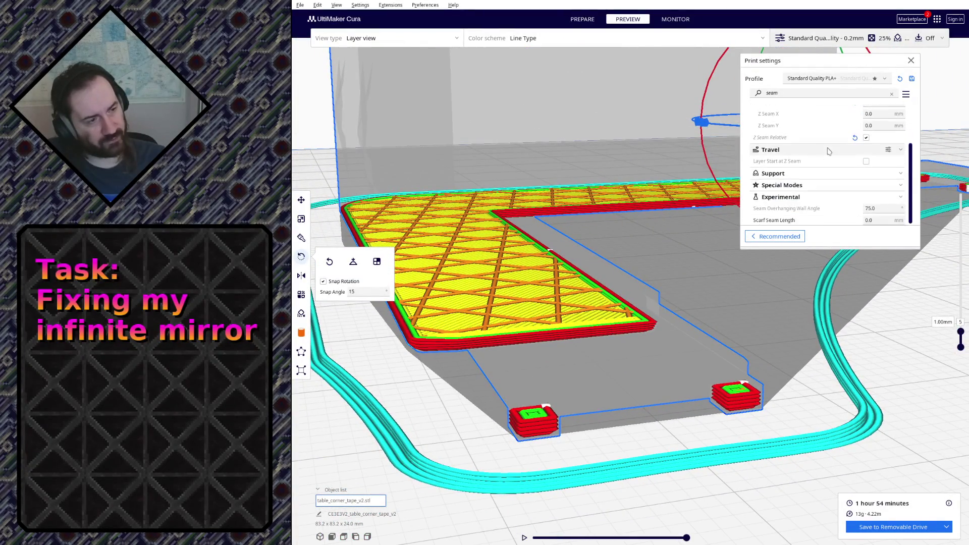
pyautogui.scroll(2, 825, 149)
pyautogui.scroll(1, 825, 149)
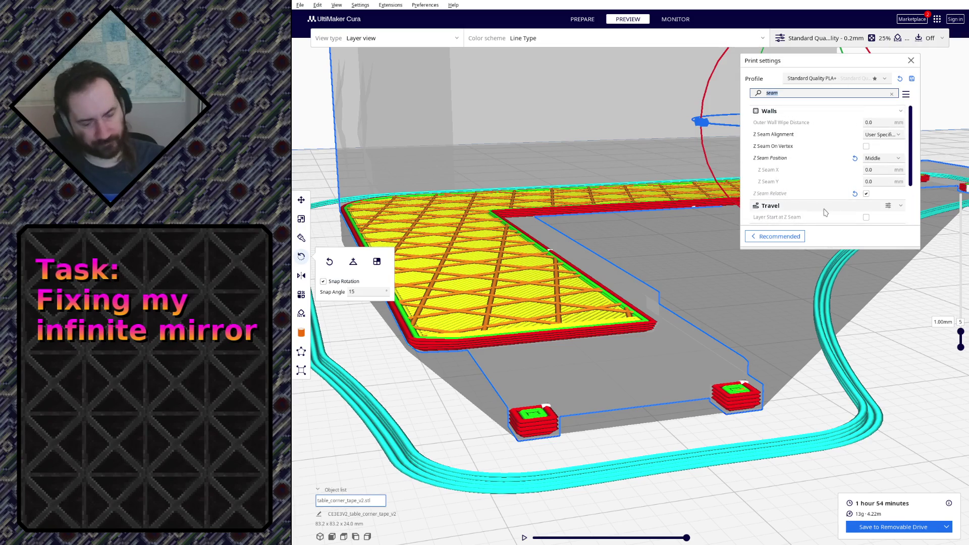
pyautogui.scroll(3, 824, 212)
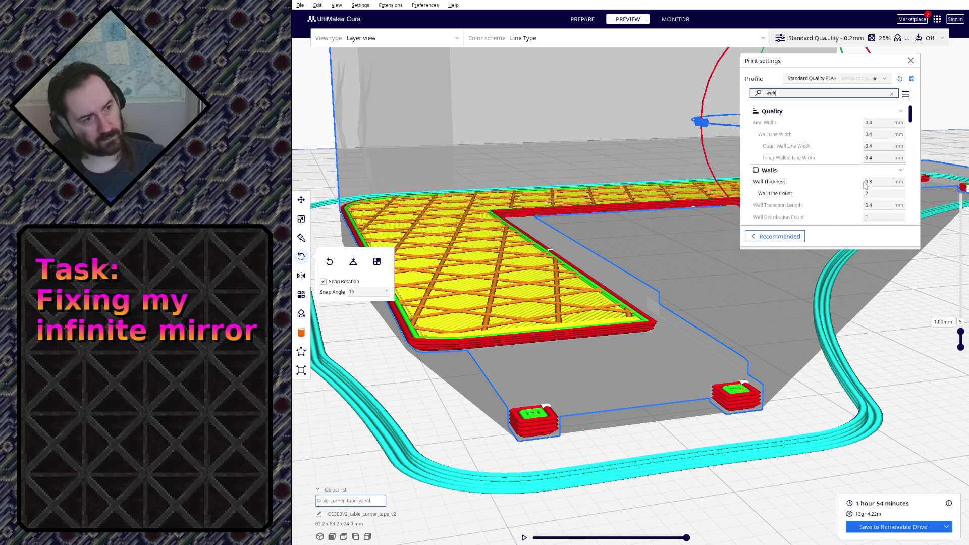
# Set Wall Line Count to 3 and reslice, raising the estimate to 2 hours 5 minutes.
pyautogui.doubleClick(894, 195)
pyautogui.write('3')
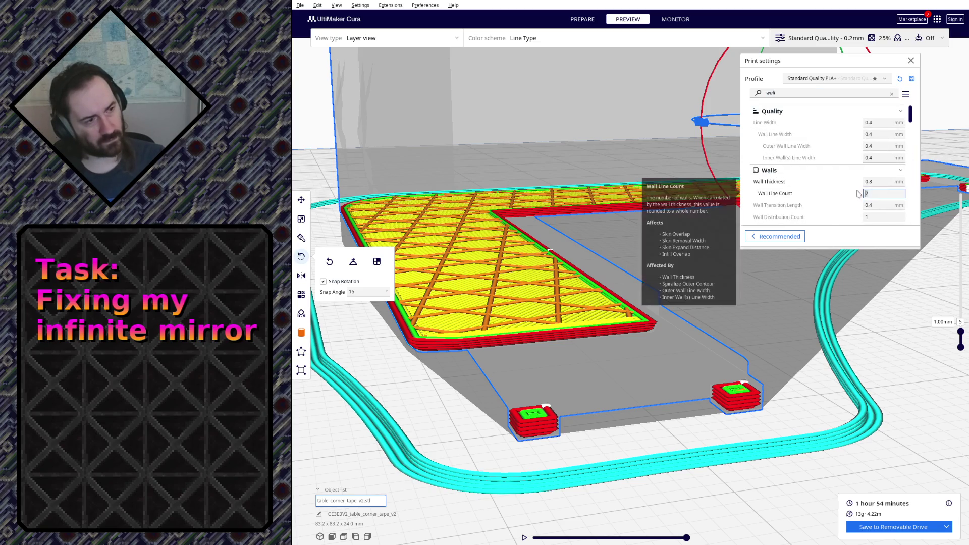
pyautogui.click(892, 528)
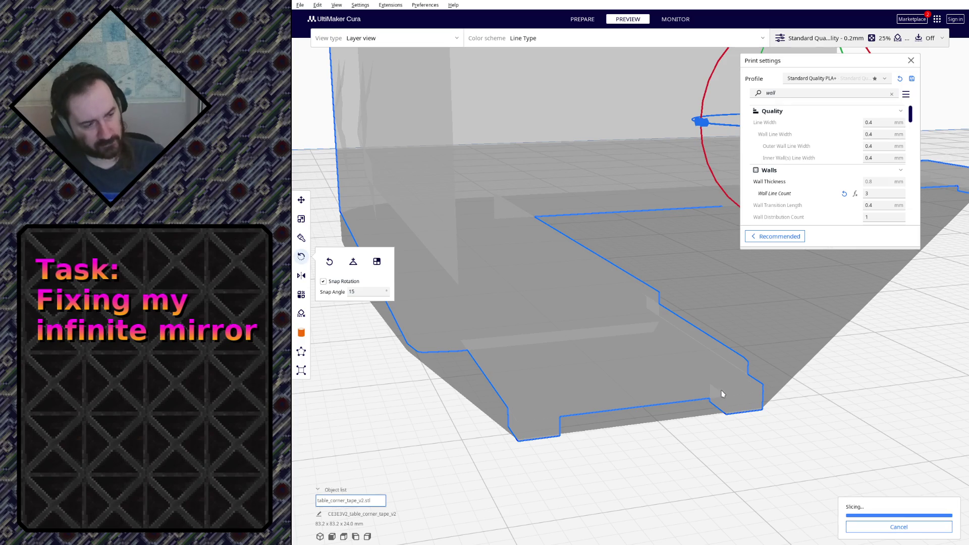
pyautogui.scroll(2, 596, 362)
pyautogui.scroll(2, 596, 363)
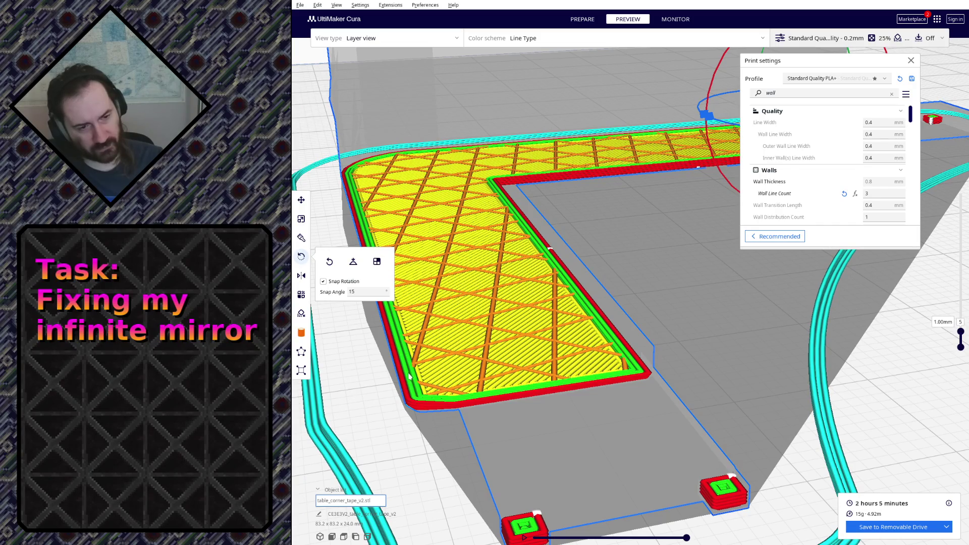
pyautogui.scroll(-3, 535, 405)
pyautogui.scroll(4, 522, 395)
pyautogui.scroll(2, 525, 484)
# Show layer 6 at 1.20 mm from a low side view and start the print-path simulation.
pyautogui.moveTo(525, 485)
pyautogui.mouseDown(button='right')
pyautogui.moveTo(566, 340)
pyautogui.moveTo(500, 389)
pyautogui.moveTo(525, 417)
pyautogui.moveTo(743, 456)
pyautogui.moveTo(526, 387)
pyautogui.moveTo(541, 396)
pyautogui.mouseUp(button='right')
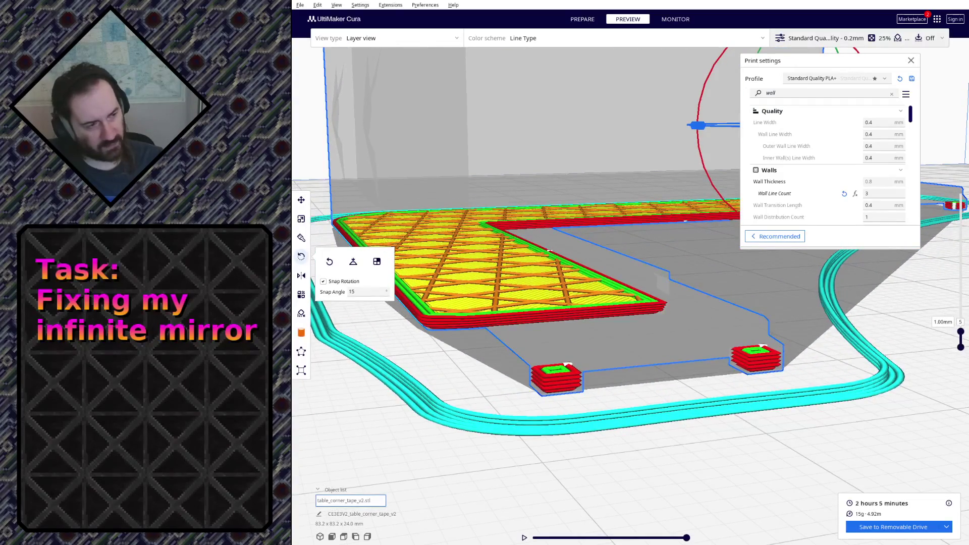
pyautogui.press('Up')
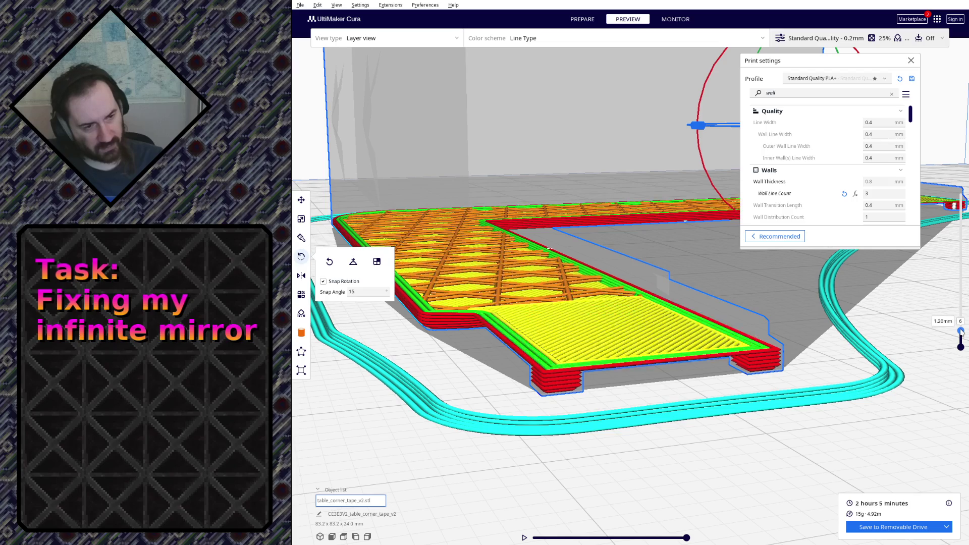
pyautogui.moveTo(526, 356); pyautogui.dragTo(504, 364, button='right')
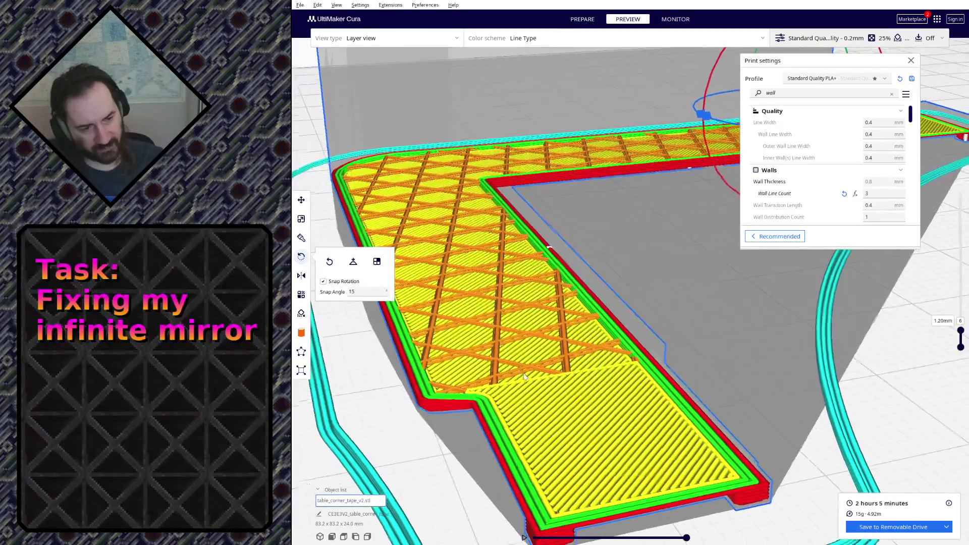
pyautogui.scroll(1, 504, 363)
pyautogui.scroll(2, 531, 380)
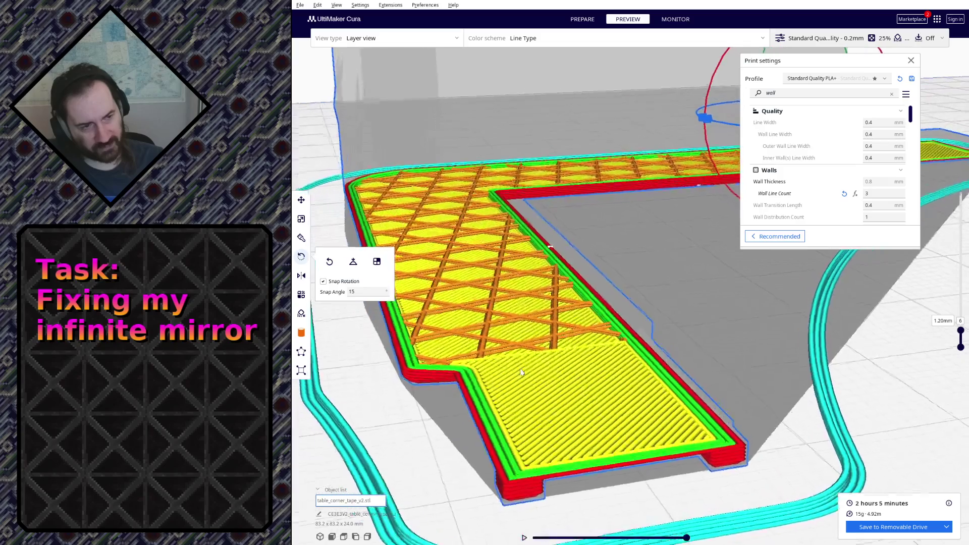
pyautogui.scroll(3, 580, 398)
pyautogui.click(526, 540)
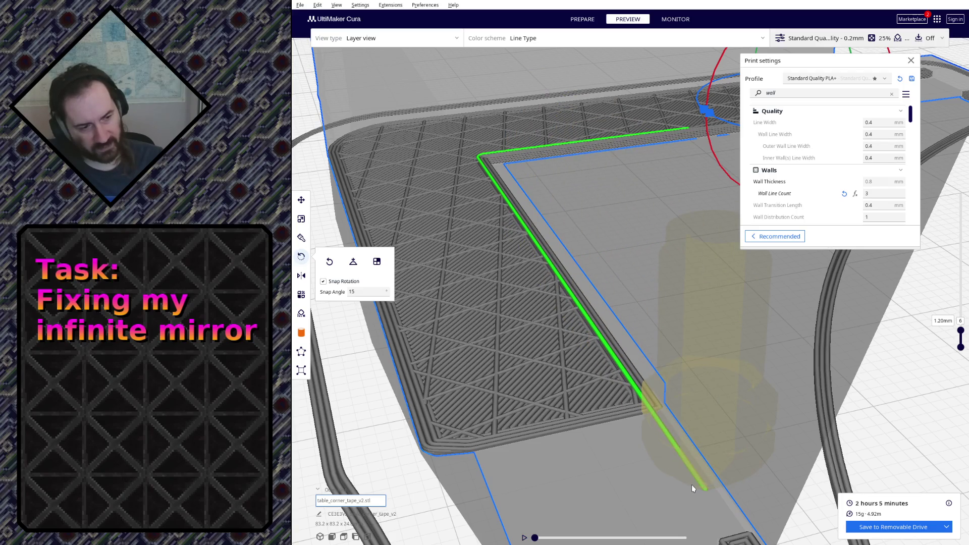
pyautogui.scroll(-2, 691, 486)
pyautogui.scroll(-2, 688, 480)
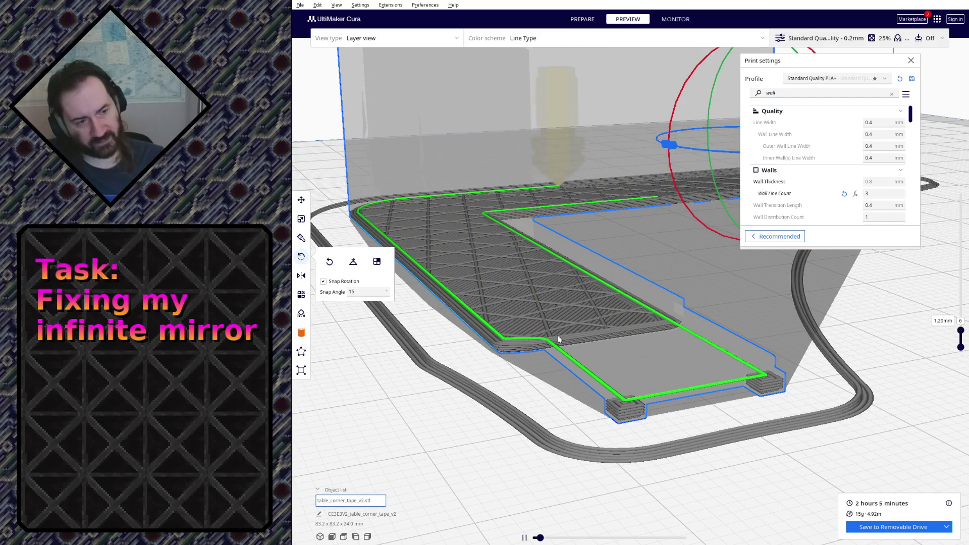
# Orbit the preview from several angles while the nozzle traces the three-wall perimeters and infill.
pyautogui.press('Left')
pyautogui.press('Left')
pyautogui.press('Left')
pyautogui.moveTo(586, 322); pyautogui.dragTo(647, 296, button='right')
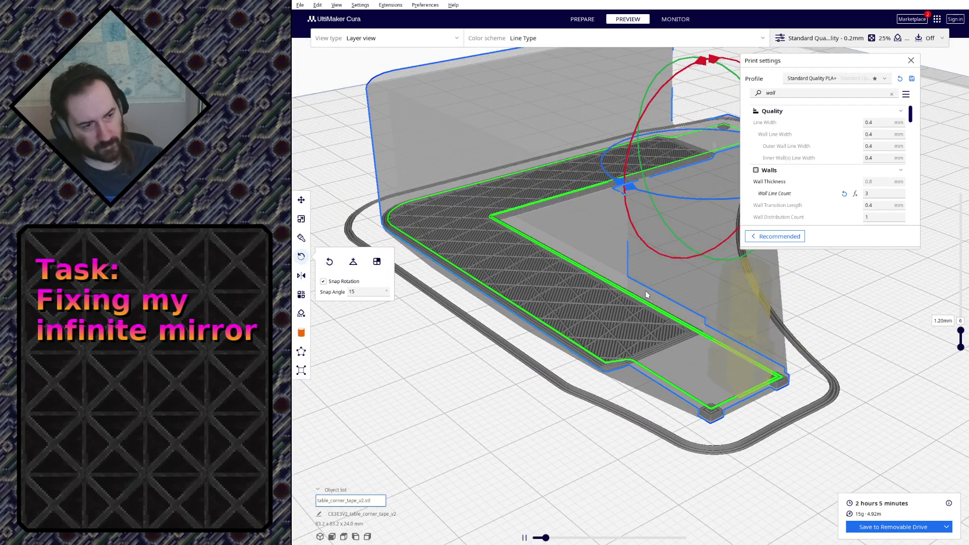
pyautogui.moveTo(647, 295)
pyautogui.mouseDown(button='right')
pyautogui.moveTo(722, 298)
pyautogui.moveTo(701, 290)
pyautogui.moveTo(692, 306)
pyautogui.mouseUp(button='right')
pyautogui.scroll(5, 685, 351)
pyautogui.scroll(2, 684, 354)
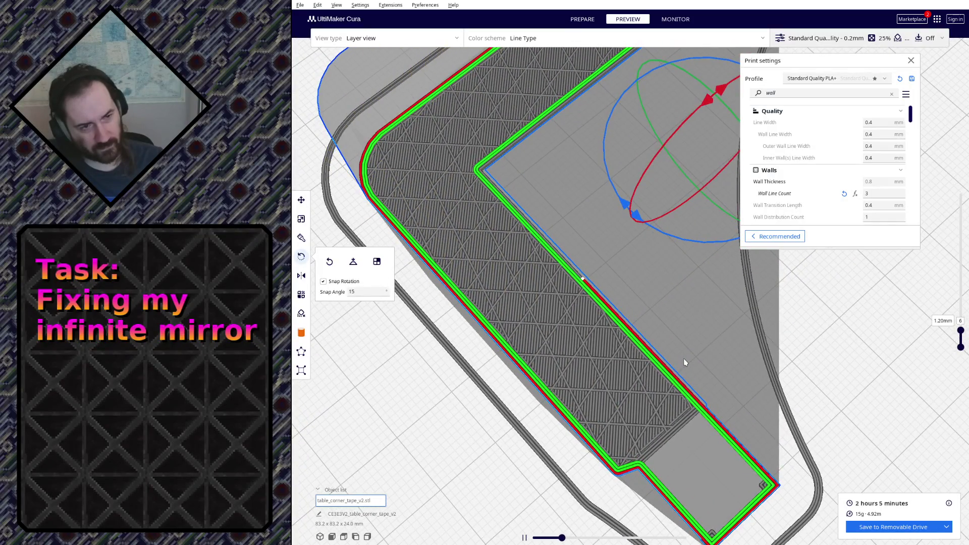
pyautogui.moveTo(685, 362); pyautogui.dragTo(710, 314, button='right')
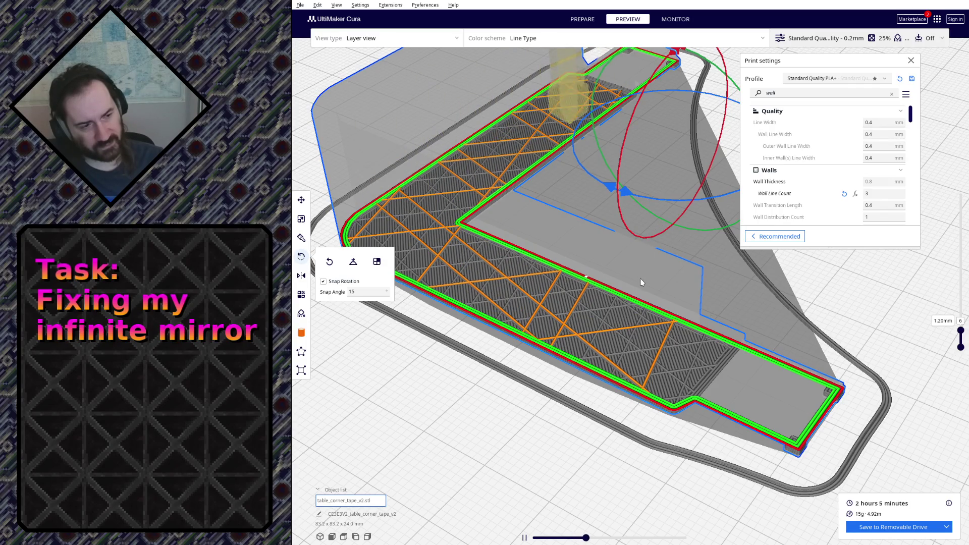
pyautogui.moveTo(641, 278); pyautogui.dragTo(641, 312, button='right')
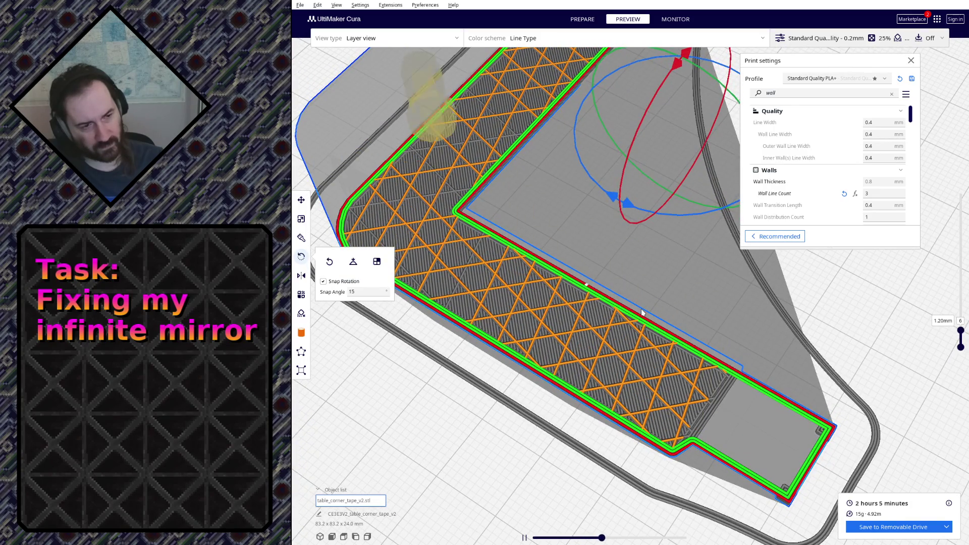
pyautogui.scroll(-2, 642, 312)
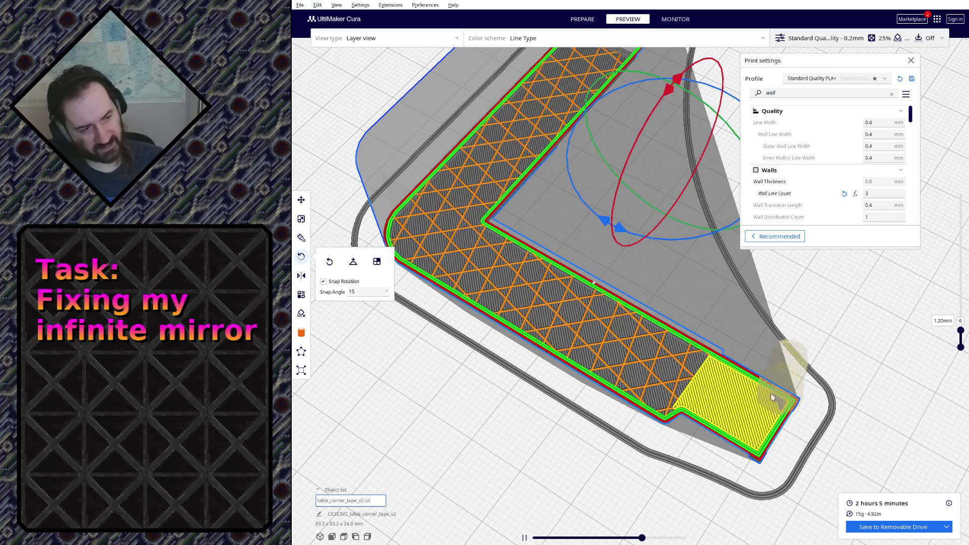
pyautogui.moveTo(692, 320)
pyautogui.mouseDown(button='right')
pyautogui.moveTo(589, 190)
pyautogui.moveTo(565, 183)
pyautogui.moveTo(619, 250)
pyautogui.moveTo(681, 260)
pyautogui.moveTo(578, 273)
pyautogui.moveTo(653, 228)
pyautogui.moveTo(652, 289)
pyautogui.mouseUp(button='right')
pyautogui.moveTo(625, 344)
pyautogui.mouseDown(button='right')
pyautogui.moveTo(629, 360)
pyautogui.moveTo(632, 344)
pyautogui.mouseUp(button='right')
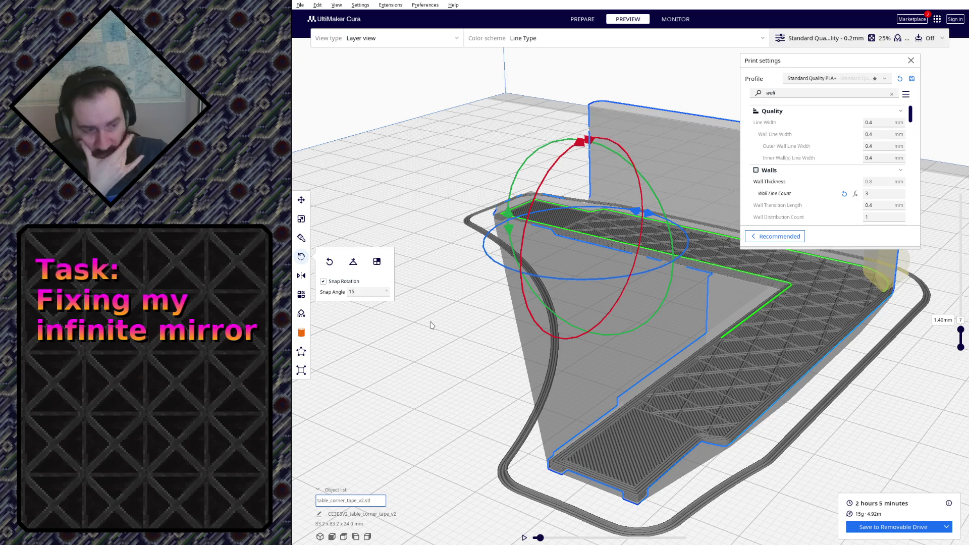
pyautogui.scroll(-2, 789, 140)
pyautogui.scroll(-2, 788, 144)
pyautogui.scroll(2, 786, 151)
pyautogui.scroll(1, 783, 158)
pyautogui.scroll(-2, 788, 163)
pyautogui.scroll(-2, 795, 165)
pyautogui.scroll(-2, 803, 168)
pyautogui.scroll(-1, 811, 171)
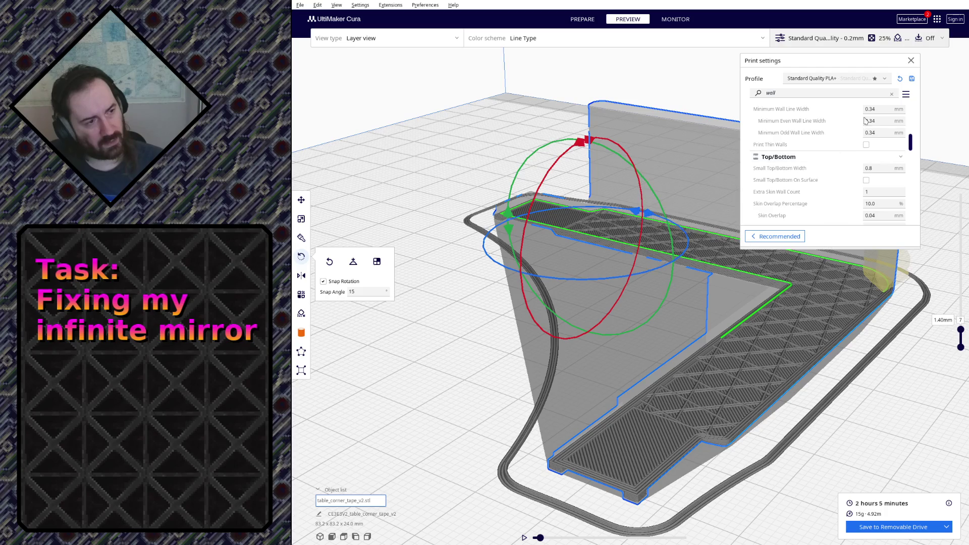
pyautogui.scroll(-1, 863, 166)
pyautogui.scroll(-2, 840, 176)
pyautogui.scroll(-2, 818, 185)
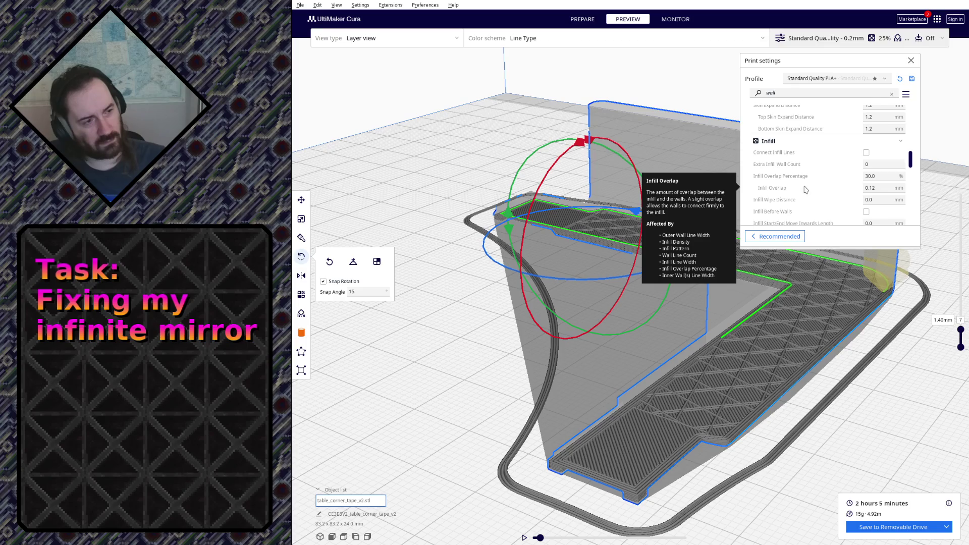
pyautogui.scroll(-2, 818, 178)
pyautogui.scroll(-2, 818, 180)
pyautogui.scroll(-2, 819, 183)
pyautogui.scroll(2, 822, 174)
pyautogui.scroll(2, 825, 164)
pyautogui.scroll(2, 828, 151)
pyautogui.scroll(2, 830, 146)
pyautogui.scroll(2, 826, 137)
pyautogui.scroll(2, 818, 125)
pyautogui.scroll(2, 810, 115)
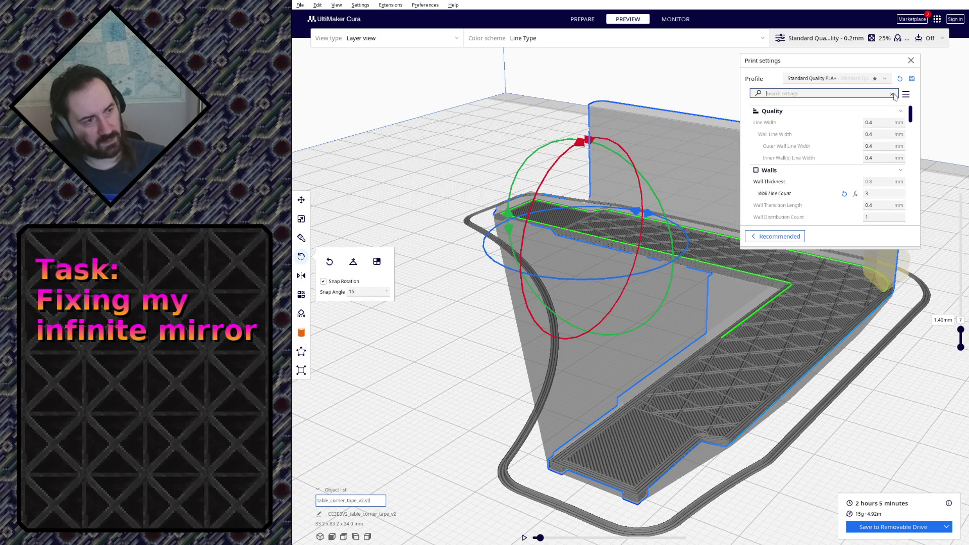
pyautogui.scroll(-1, 871, 114)
pyautogui.scroll(-1, 849, 125)
pyautogui.scroll(-2, 829, 135)
pyautogui.scroll(-2, 816, 142)
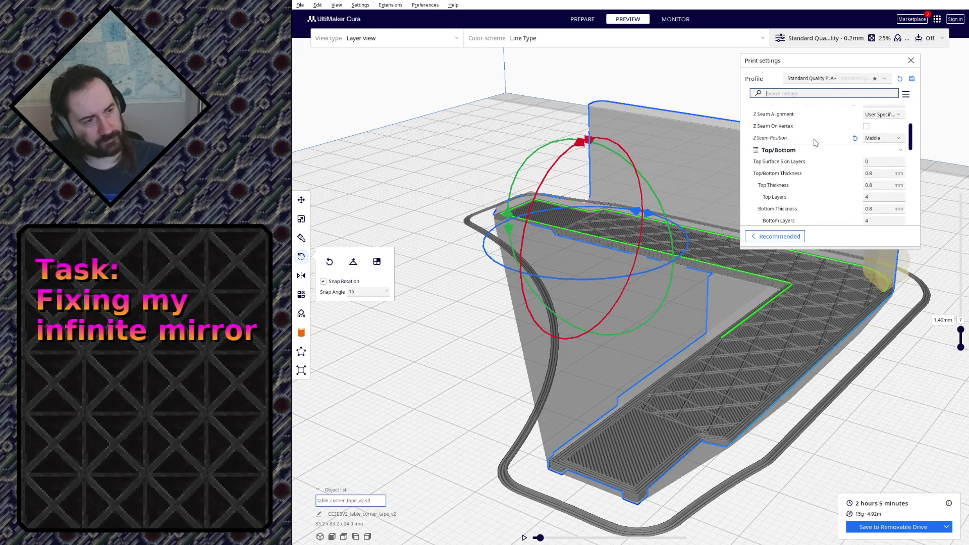
pyautogui.scroll(1, 822, 156)
pyautogui.scroll(2, 824, 160)
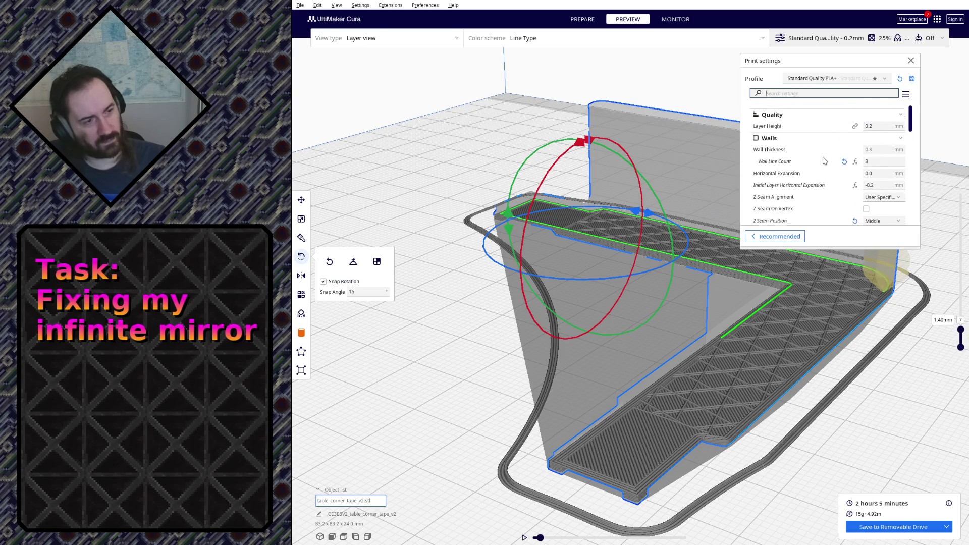
pyautogui.scroll(-2, 826, 159)
pyautogui.scroll(-2, 831, 156)
pyautogui.scroll(-2, 835, 155)
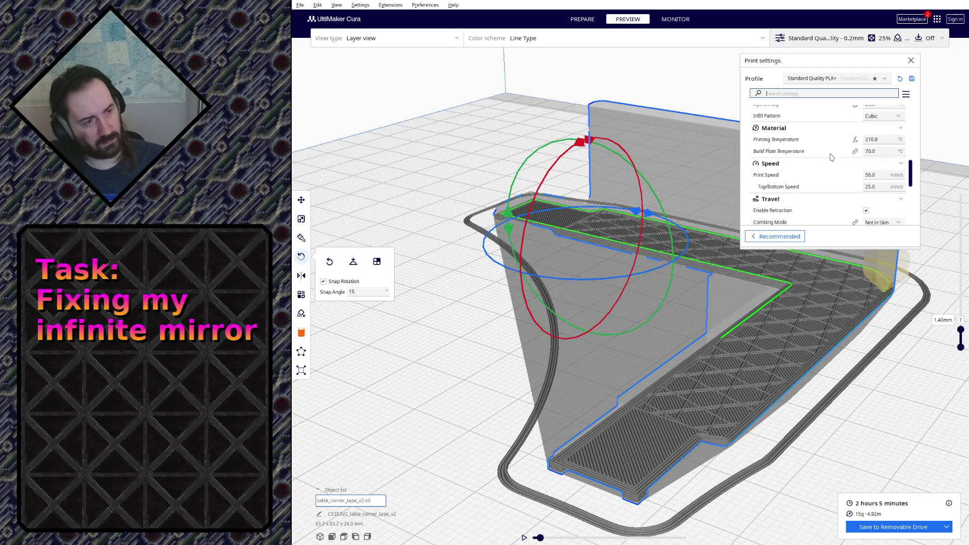
pyautogui.scroll(-2, 841, 157)
pyautogui.scroll(-2, 849, 163)
pyautogui.scroll(-1, 855, 168)
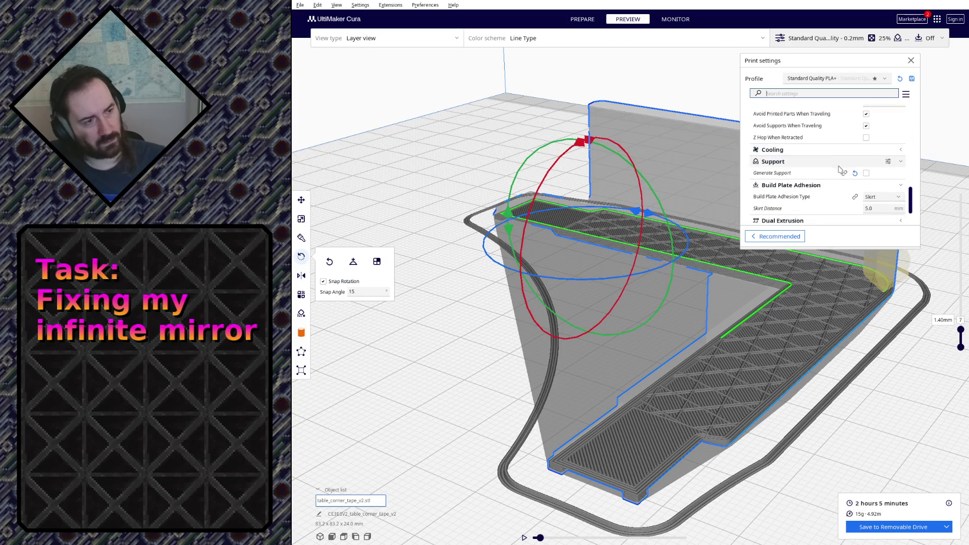
# Try Generate Support, scrub the lower layers to check it, then turn support back off.
pyautogui.click(866, 174)
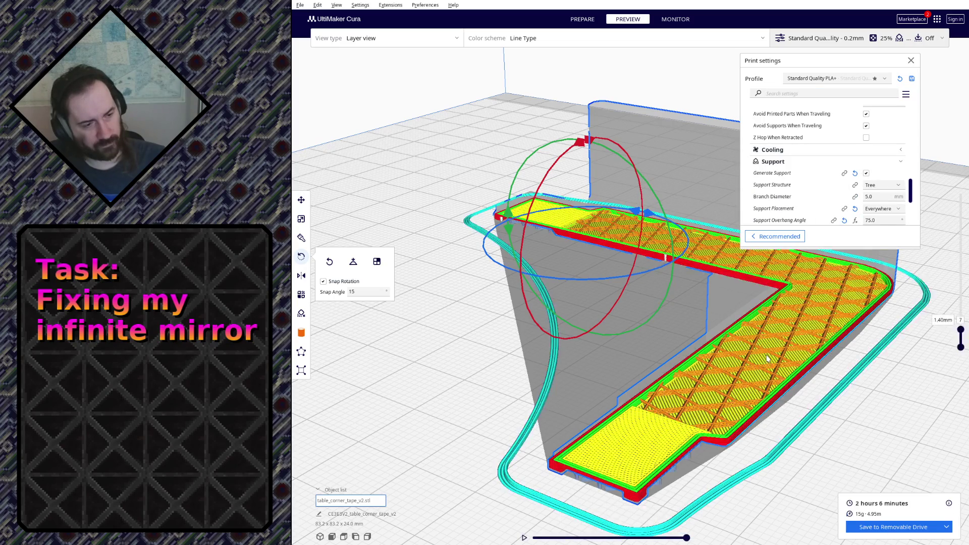
pyautogui.moveTo(964, 325); pyautogui.dragTo(963, 341)
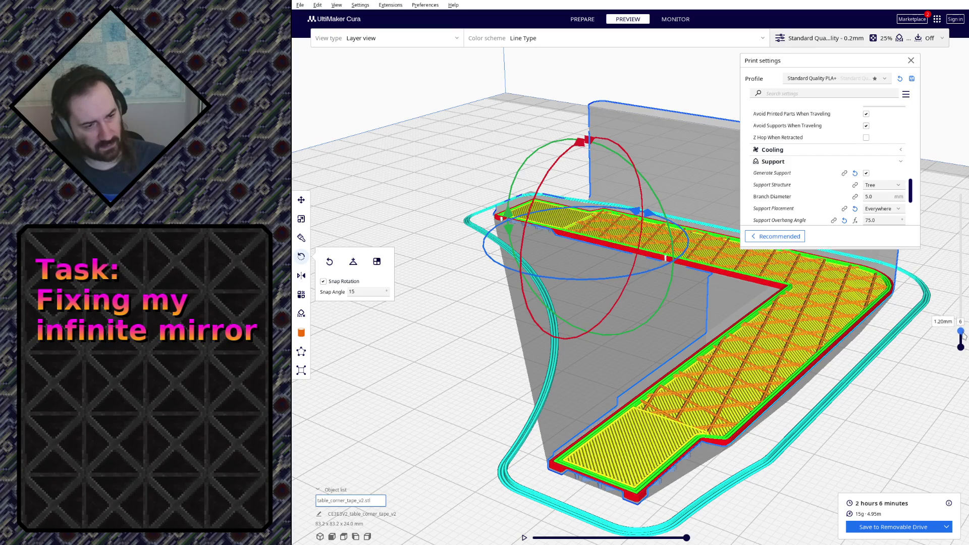
pyautogui.moveTo(964, 339); pyautogui.dragTo(964, 337)
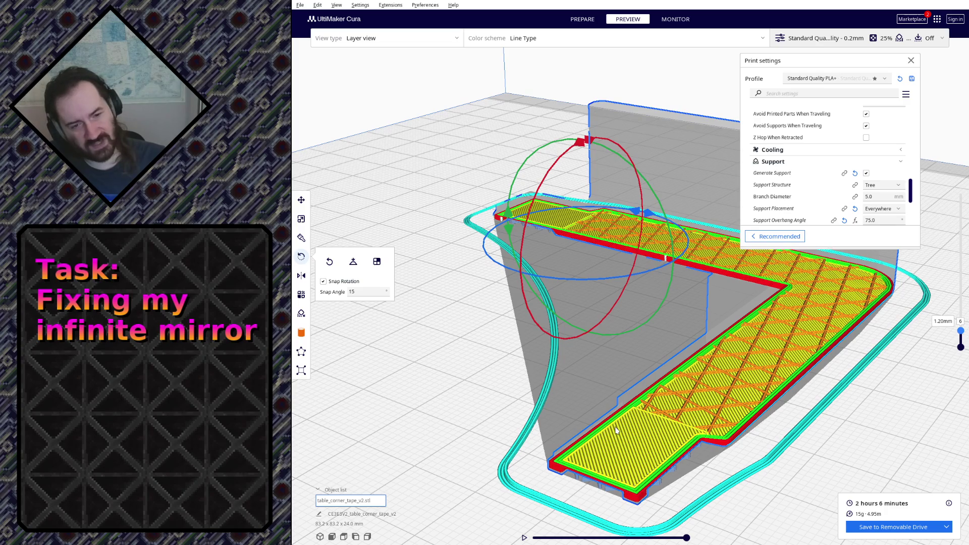
pyautogui.click(867, 174)
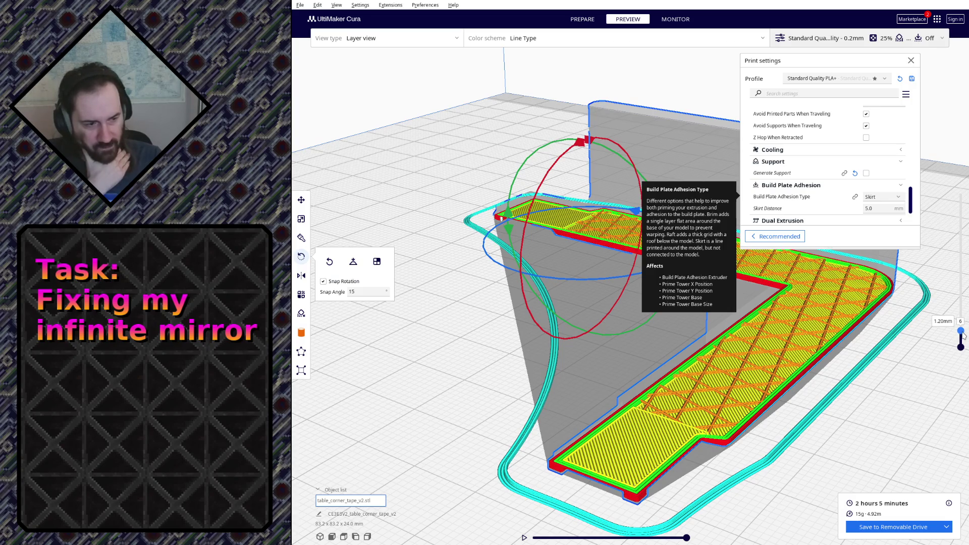
# Settle the preview on layer 6 and orbit to an overhead view of the plate.
pyautogui.moveTo(962, 336); pyautogui.dragTo(963, 338)
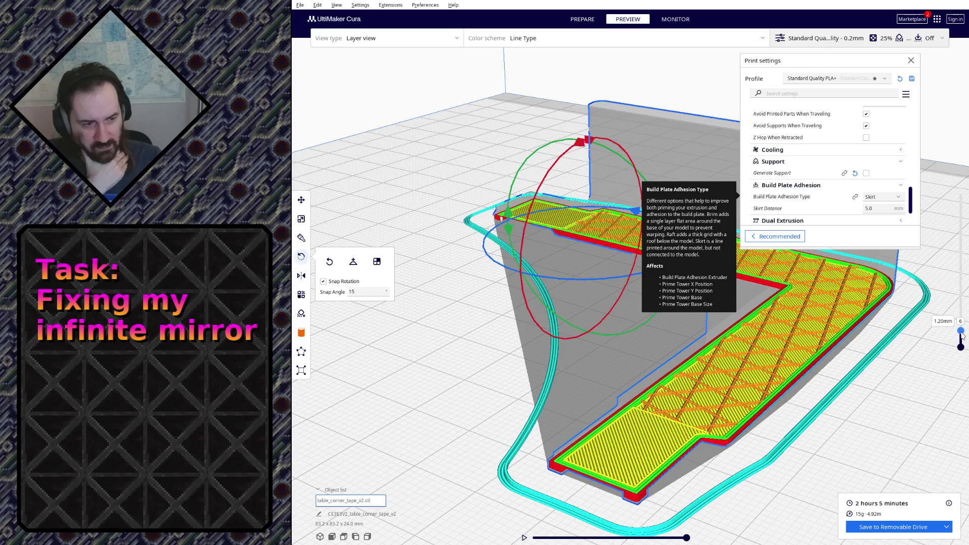
pyautogui.moveTo(962, 338); pyautogui.dragTo(961, 336)
pyautogui.moveTo(749, 380); pyautogui.dragTo(568, 392, button='right')
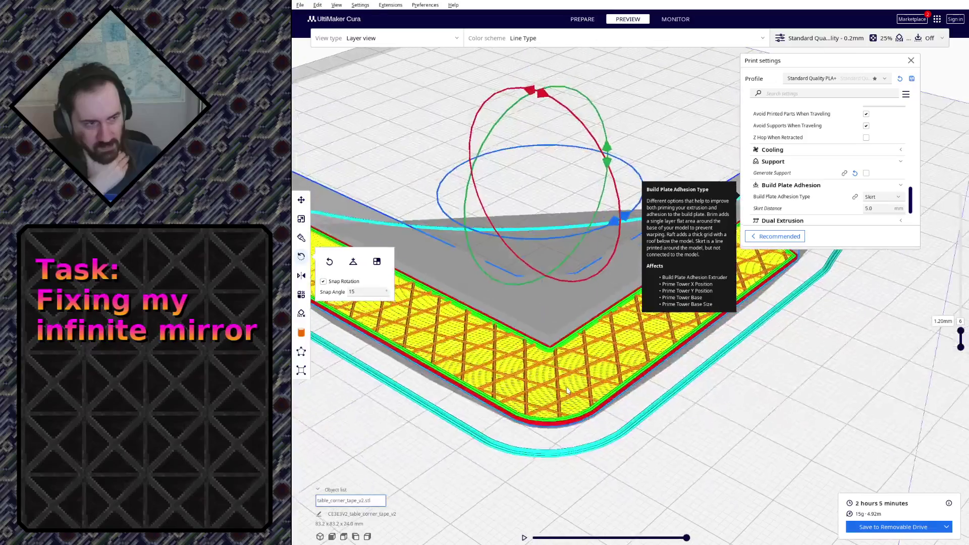
pyautogui.scroll(-3, 566, 391)
pyautogui.moveTo(567, 390); pyautogui.dragTo(567, 322, button='right')
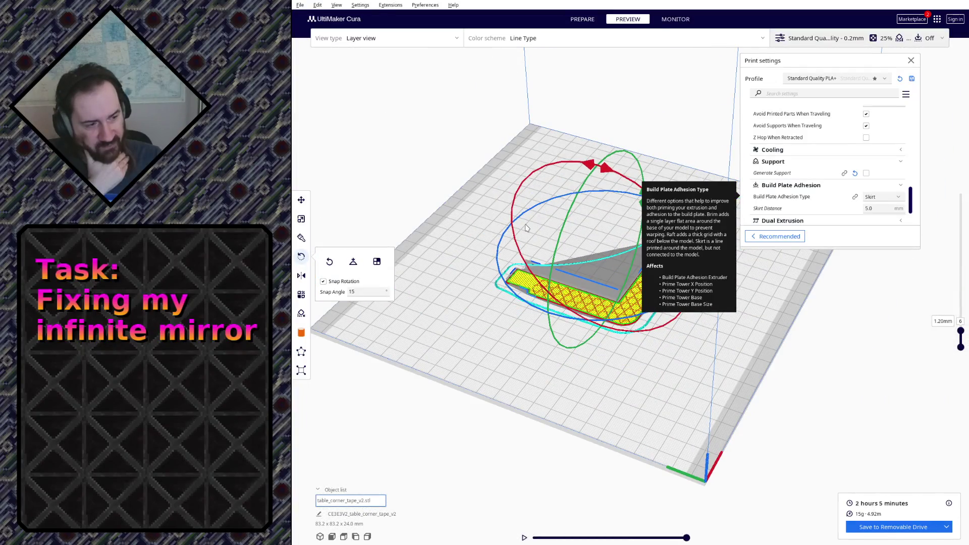
pyautogui.moveTo(526, 228); pyautogui.dragTo(672, 211, button='right')
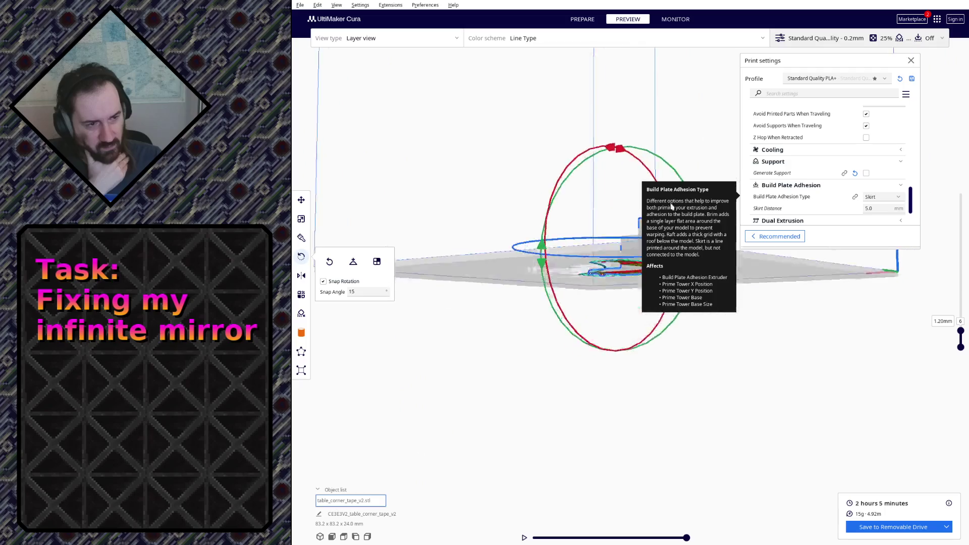
pyautogui.moveTo(673, 210)
pyautogui.mouseDown(button='right')
pyautogui.moveTo(508, 354)
pyautogui.moveTo(511, 217)
pyautogui.mouseUp(button='right')
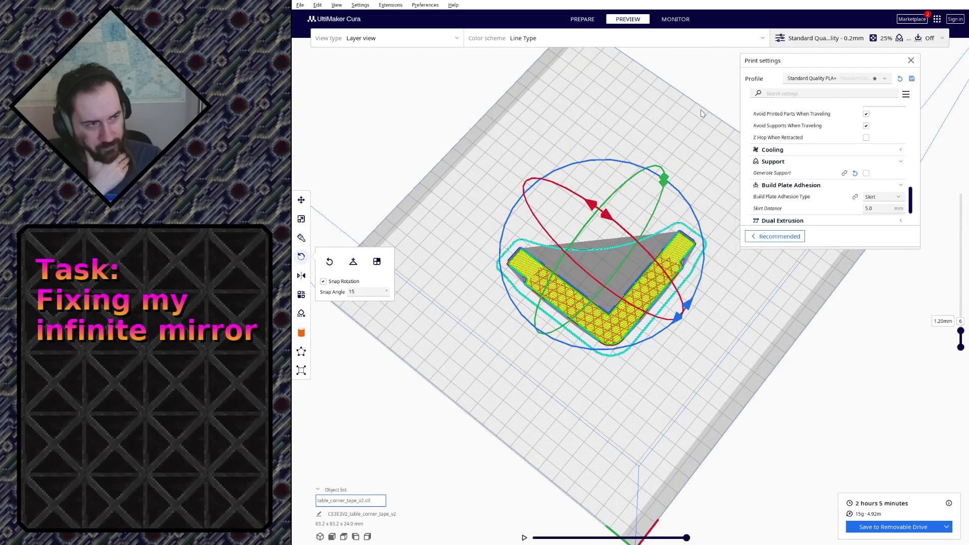
# Move the tape-holder toward the front of the build plate with the Move tool.
pyautogui.click(301, 199)
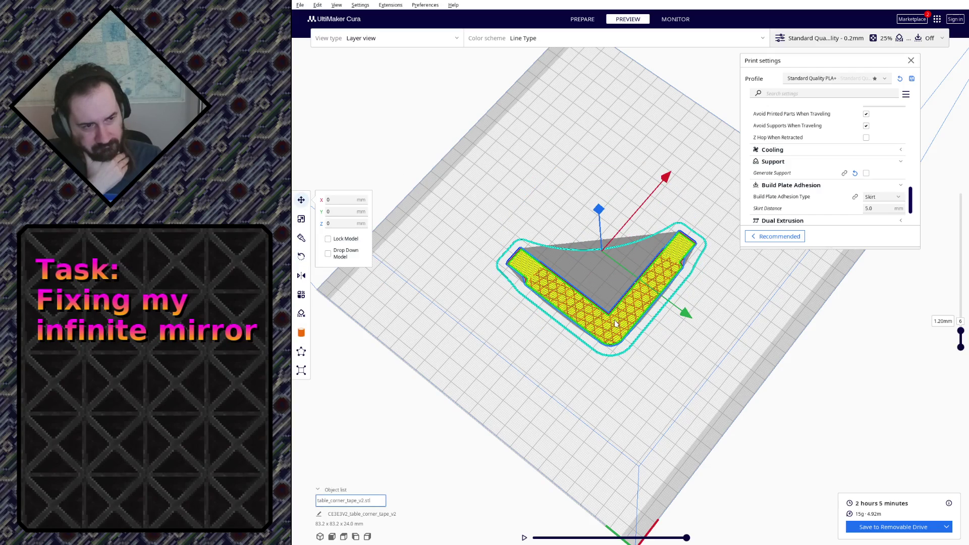
pyautogui.moveTo(614, 324); pyautogui.dragTo(611, 392)
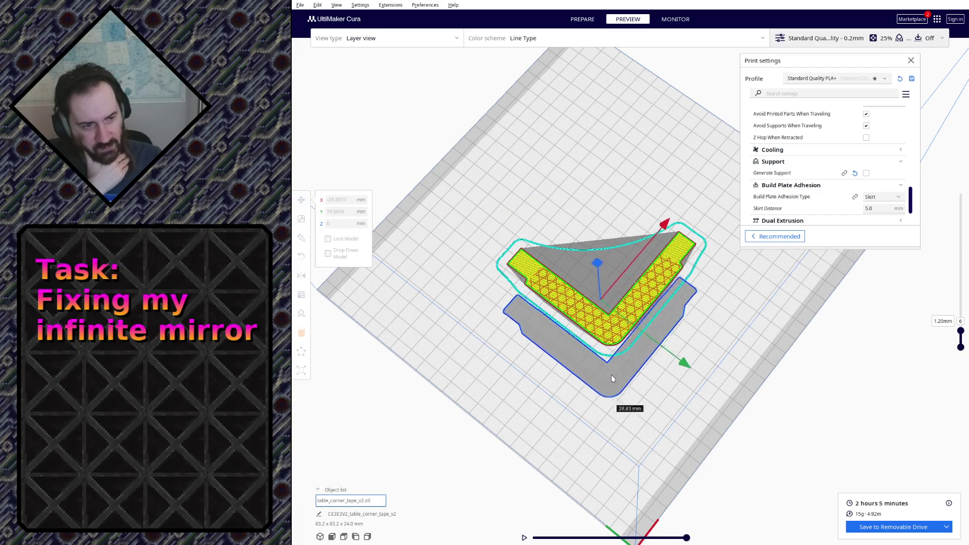
# Copy and paste a second holder and place it further up the plate.
pyautogui.rightClick(613, 390)
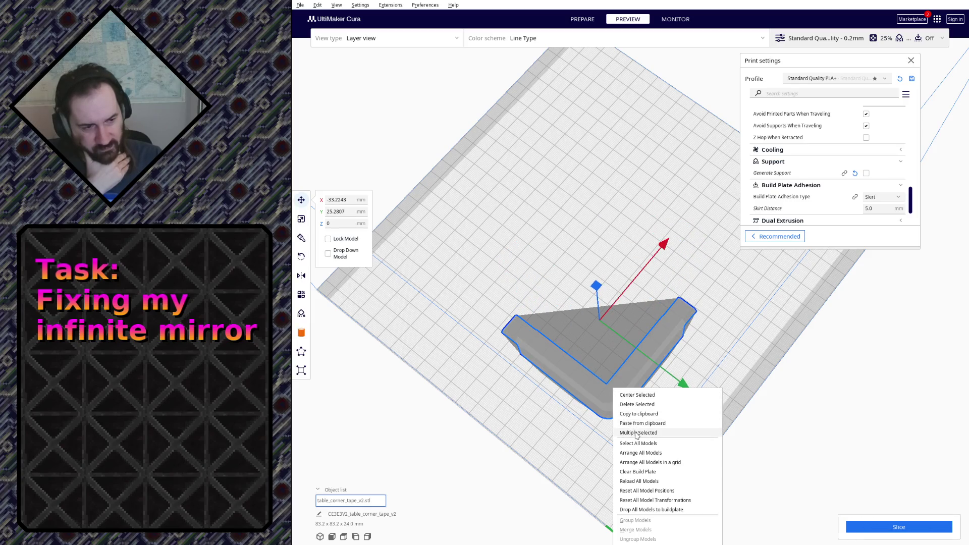
pyautogui.press('Escape')
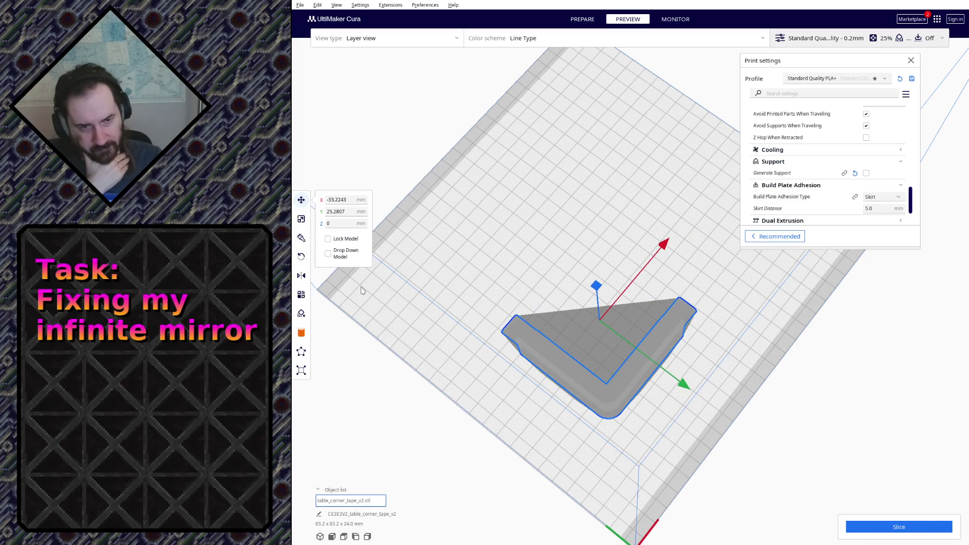
pyautogui.hotkey('ctrl', 'c')
pyautogui.hotkey('ctrl', 'v')
pyautogui.moveTo(710, 285)
pyautogui.mouseDown()
pyautogui.moveTo(599, 271)
pyautogui.moveTo(600, 324)
pyautogui.mouseUp()
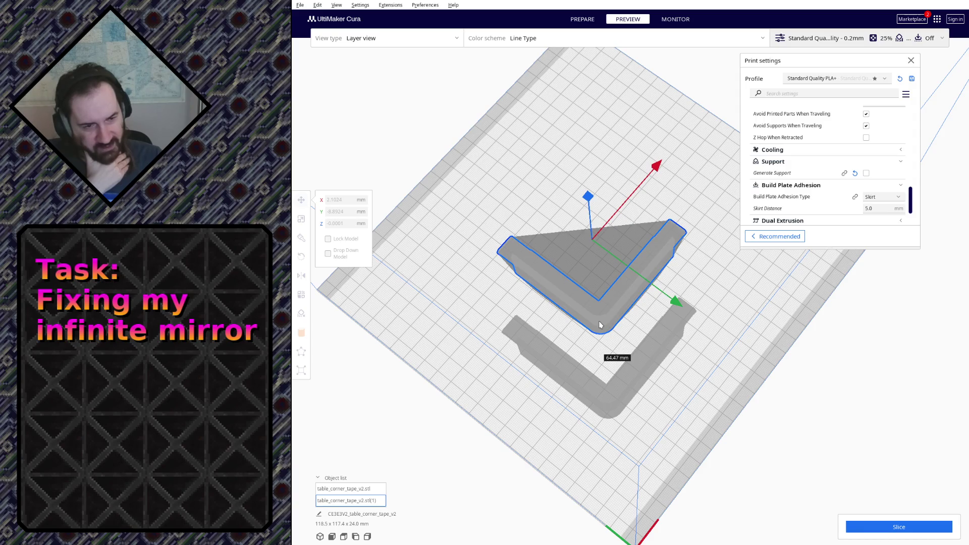
pyautogui.moveTo(599, 321); pyautogui.dragTo(602, 270)
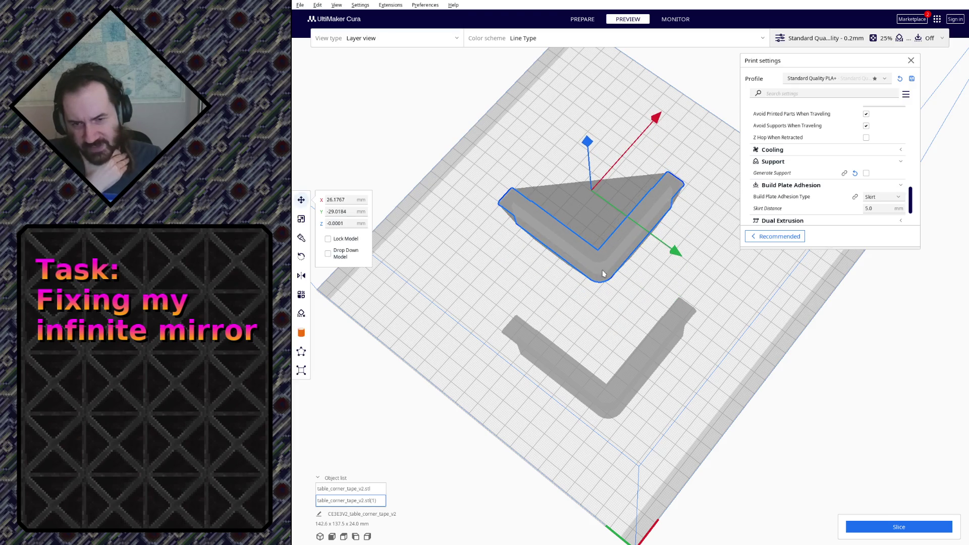
# Nudge the lower holder up and slice both together, estimating 4 hours 13 minutes and 29 g.
pyautogui.click(604, 392)
pyautogui.moveTo(605, 400); pyautogui.dragTo(607, 382)
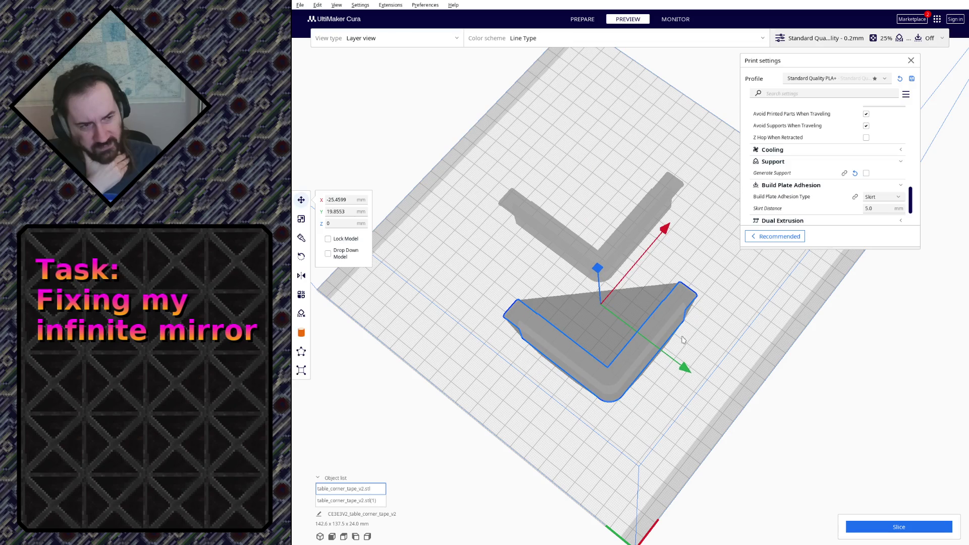
pyautogui.click(881, 525)
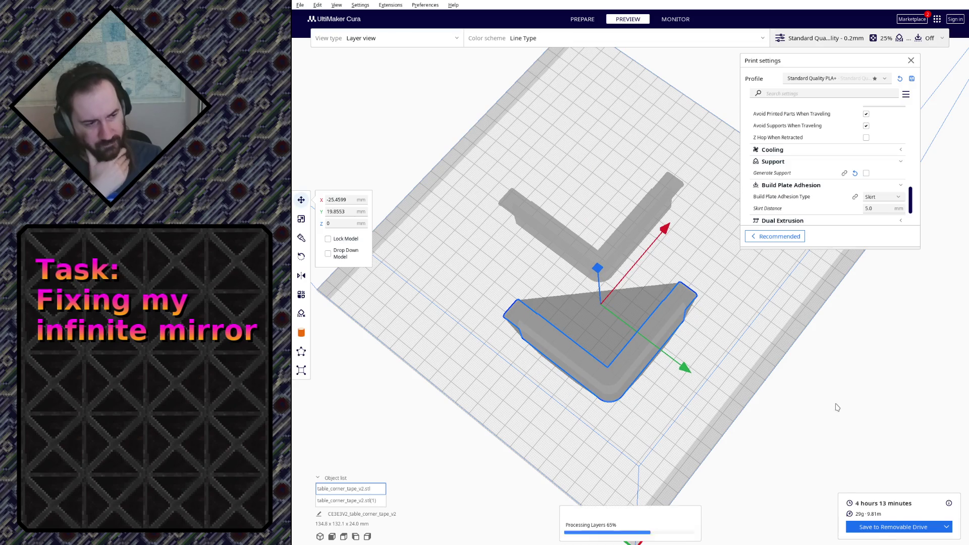
pyautogui.moveTo(707, 373); pyautogui.dragTo(625, 323, button='right')
pyautogui.scroll(3, 625, 323)
pyautogui.scroll(3, 625, 323)
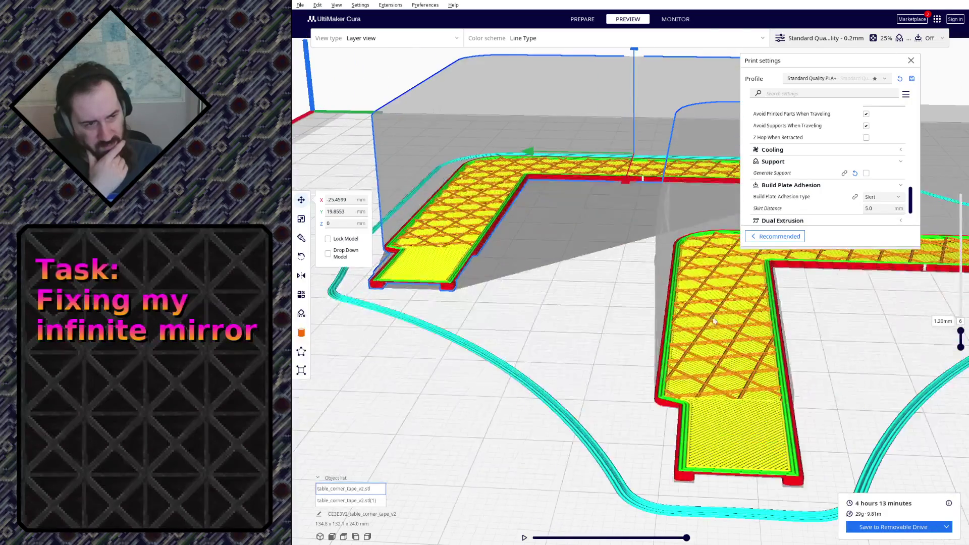
pyautogui.scroll(3, 625, 324)
pyautogui.scroll(-3, 625, 324)
pyautogui.scroll(-3, 636, 315)
pyautogui.scroll(-2, 659, 303)
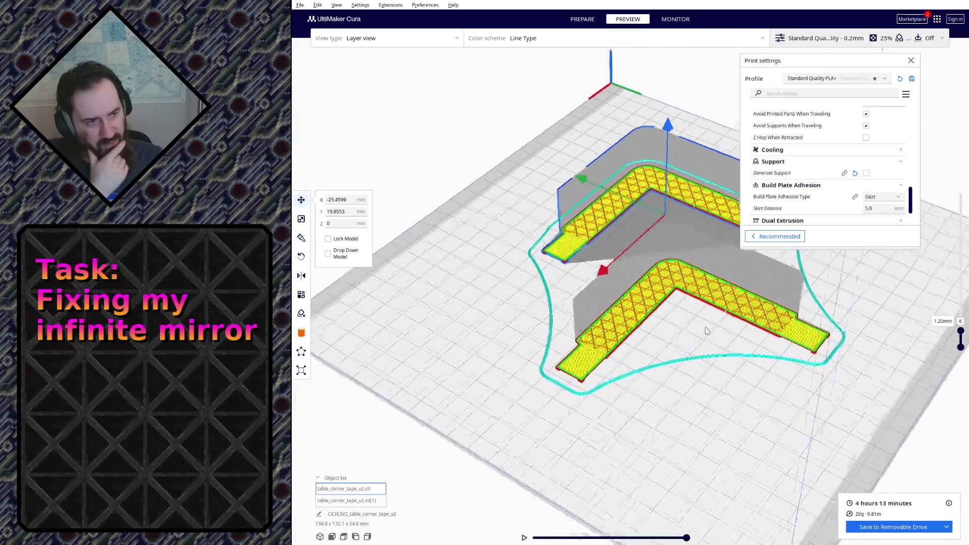
pyautogui.scroll(-2, 681, 287)
pyautogui.scroll(2, 681, 286)
pyautogui.scroll(2, 678, 298)
pyautogui.scroll(3, 674, 311)
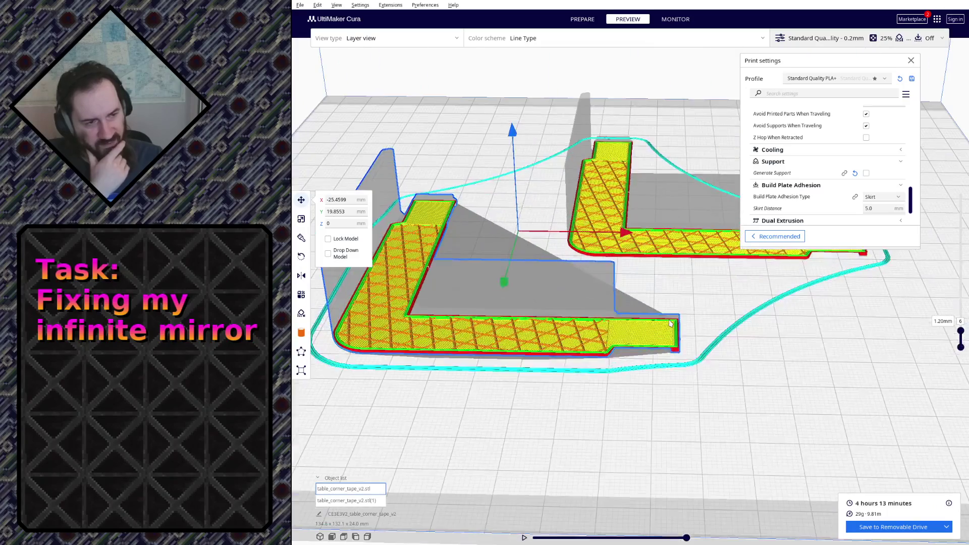
pyautogui.scroll(3, 667, 330)
pyautogui.moveTo(667, 331)
pyautogui.mouseDown(button='right')
pyautogui.moveTo(636, 252)
pyautogui.moveTo(629, 283)
pyautogui.moveTo(598, 325)
pyautogui.moveTo(627, 415)
pyautogui.mouseUp(button='right')
pyautogui.moveTo(619, 457); pyautogui.dragTo(633, 409, button='right')
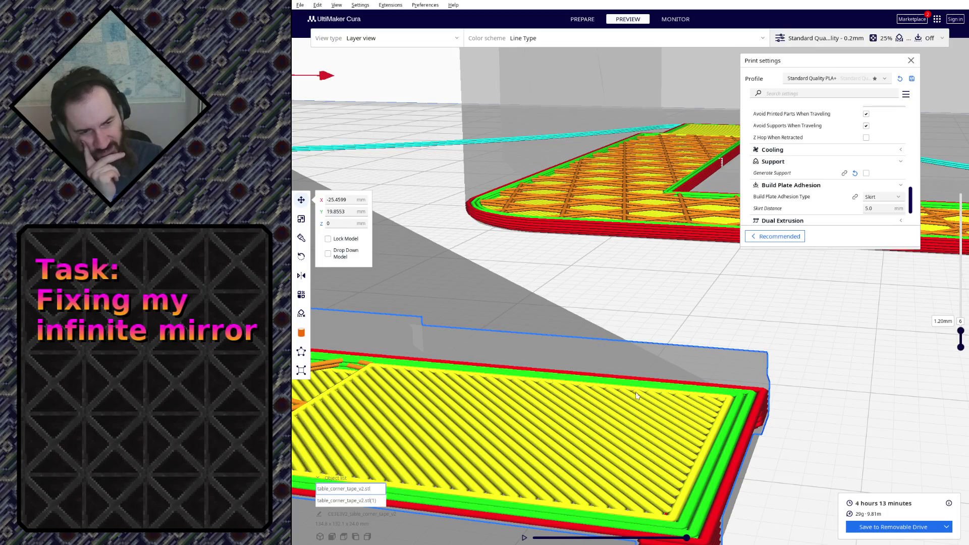
pyautogui.scroll(2, 437, 379)
pyautogui.scroll(2, 448, 379)
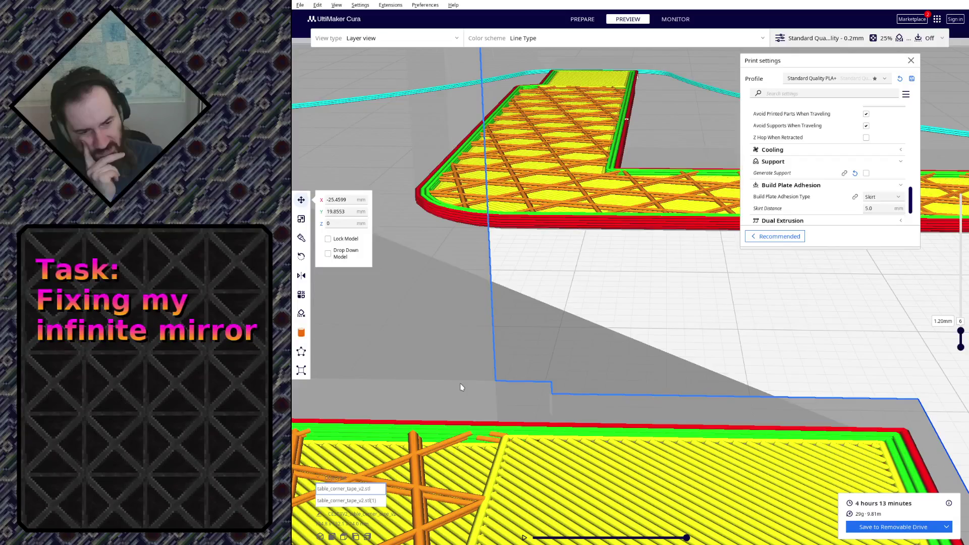
pyautogui.scroll(-2, 465, 382)
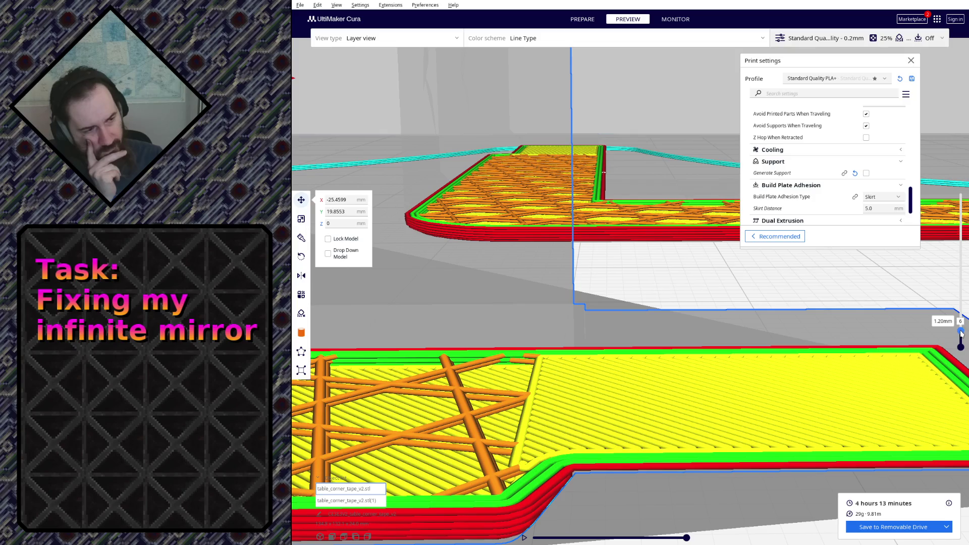
pyautogui.moveTo(960, 334); pyautogui.dragTo(960, 336)
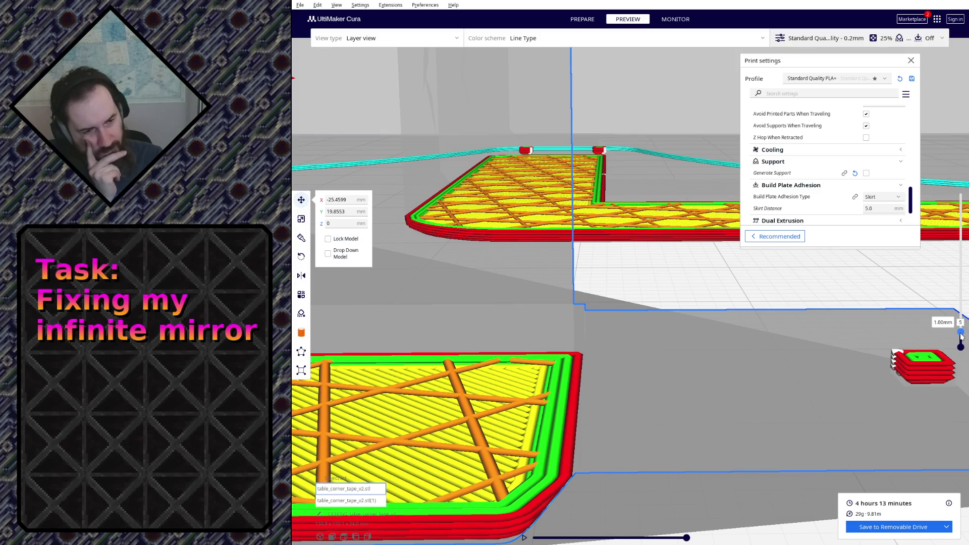
pyautogui.moveTo(961, 336); pyautogui.dragTo(960, 333)
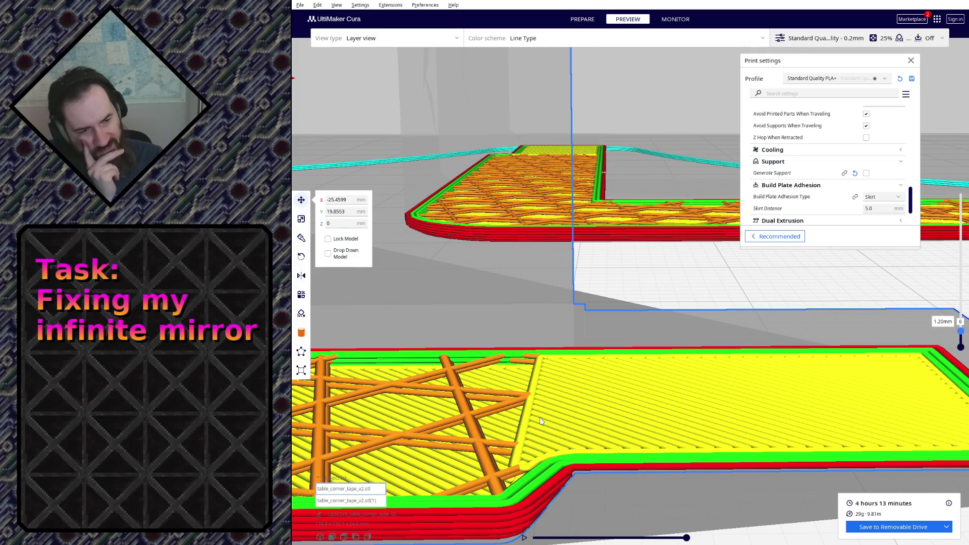
pyautogui.moveTo(687, 539)
pyautogui.mouseDown()
pyautogui.moveTo(592, 536)
pyautogui.moveTo(600, 537)
pyautogui.mouseUp()
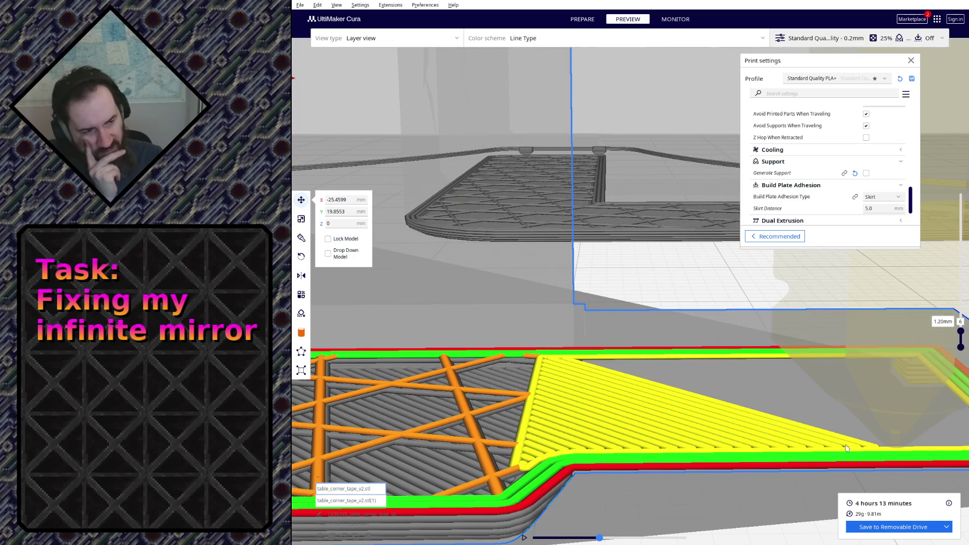
pyautogui.moveTo(599, 539); pyautogui.dragTo(607, 540)
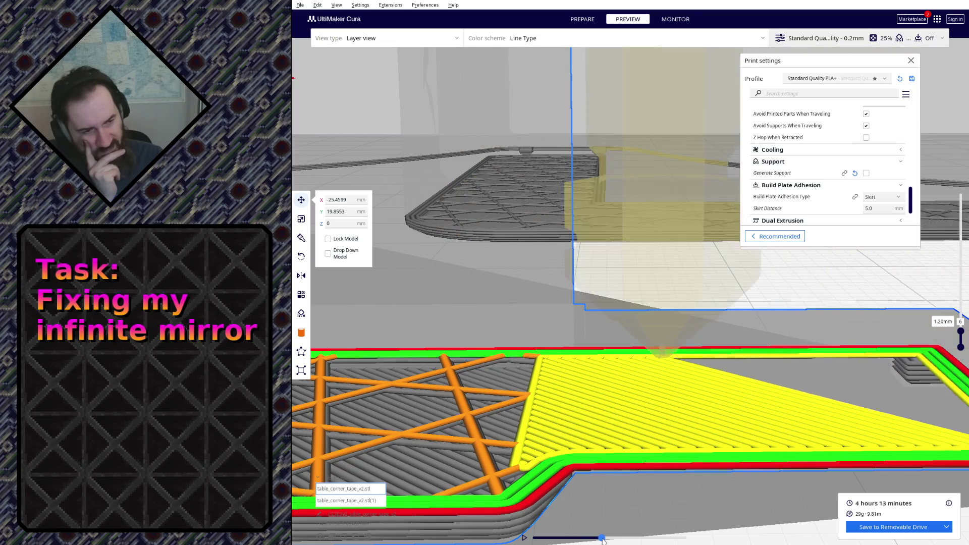
pyautogui.moveTo(606, 541); pyautogui.dragTo(653, 539)
pyautogui.scroll(-2, 633, 390)
pyautogui.scroll(-2, 621, 386)
pyautogui.scroll(-2, 606, 381)
pyautogui.scroll(-2, 594, 374)
pyautogui.moveTo(594, 374)
pyautogui.mouseDown(button='right')
pyautogui.moveTo(665, 479)
pyautogui.moveTo(679, 474)
pyautogui.moveTo(673, 389)
pyautogui.mouseUp(button='right')
pyautogui.scroll(-3, 652, 462)
pyautogui.scroll(2, 661, 480)
pyautogui.scroll(2, 673, 389)
pyautogui.scroll(1, 673, 390)
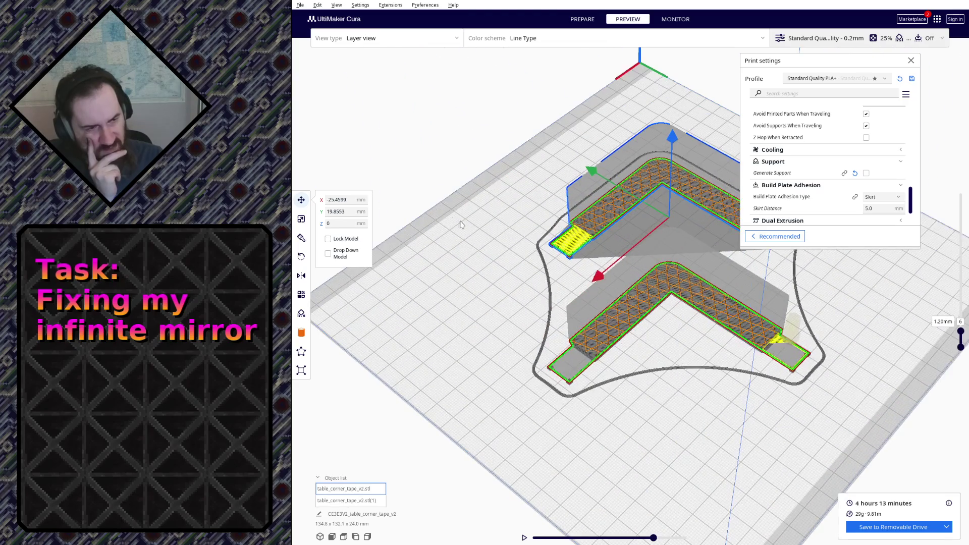
# Multiply the holder into several copies and bring the off-plate copies onto the build plate.
pyautogui.click(679, 286)
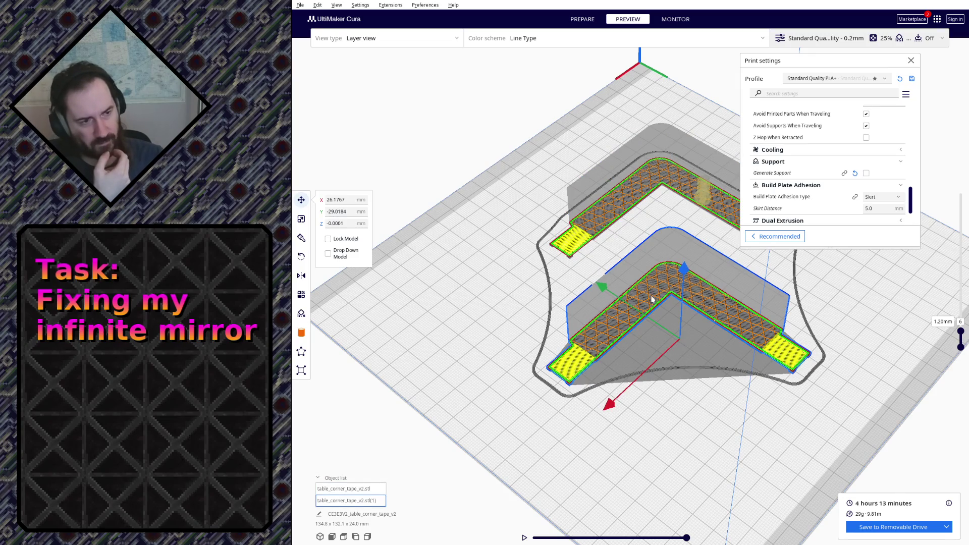
pyautogui.moveTo(660, 292); pyautogui.dragTo(658, 235)
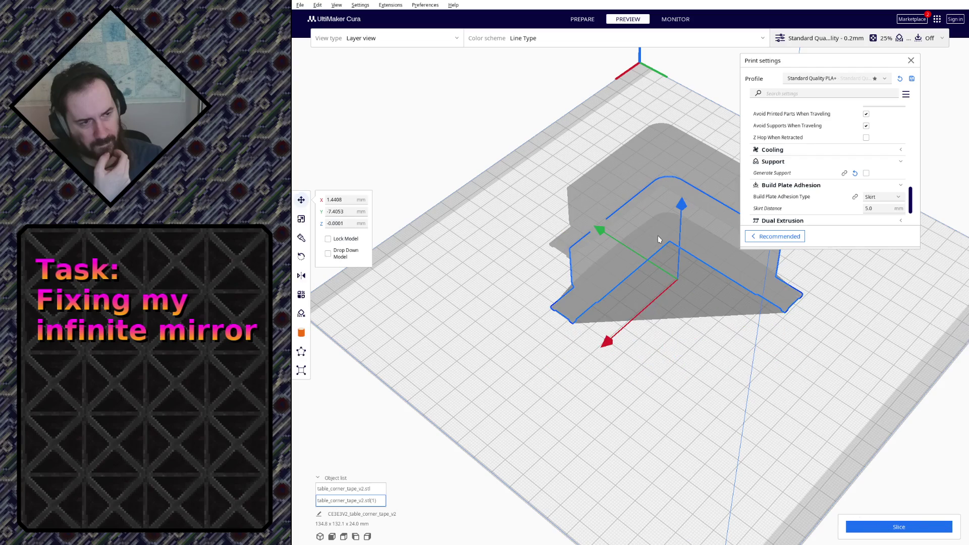
pyautogui.scroll(1, 654, 261)
pyautogui.scroll(1, 653, 257)
pyautogui.rightClick(647, 229)
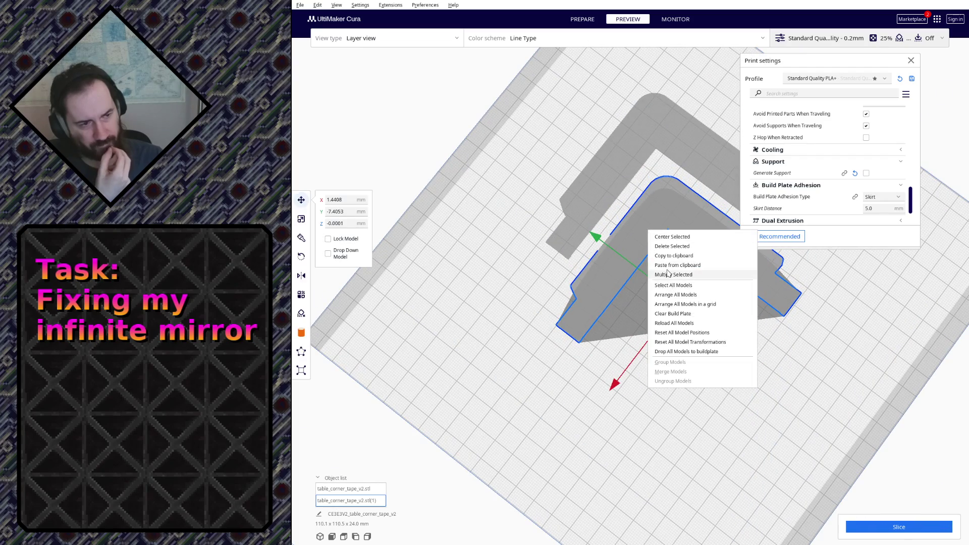
pyautogui.click(669, 278)
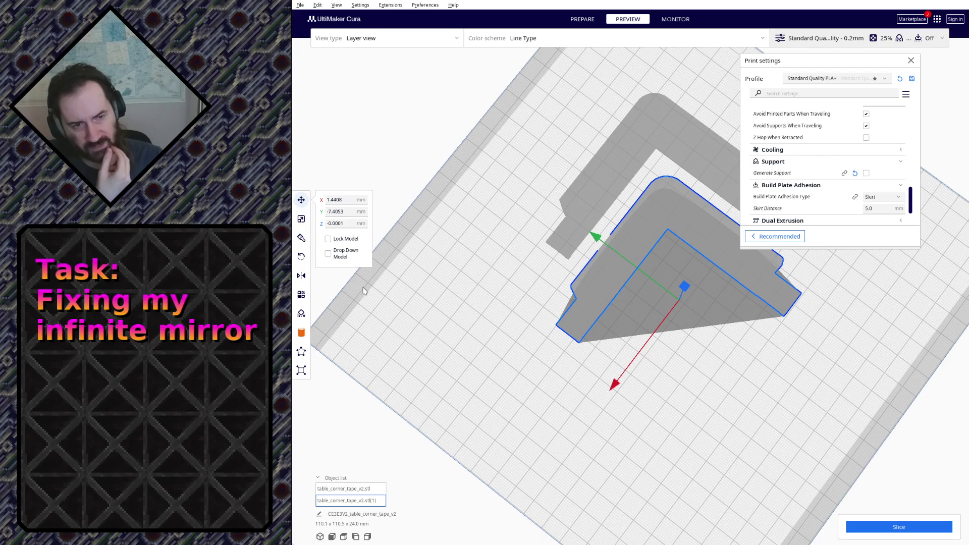
pyautogui.scroll(-5, 543, 370)
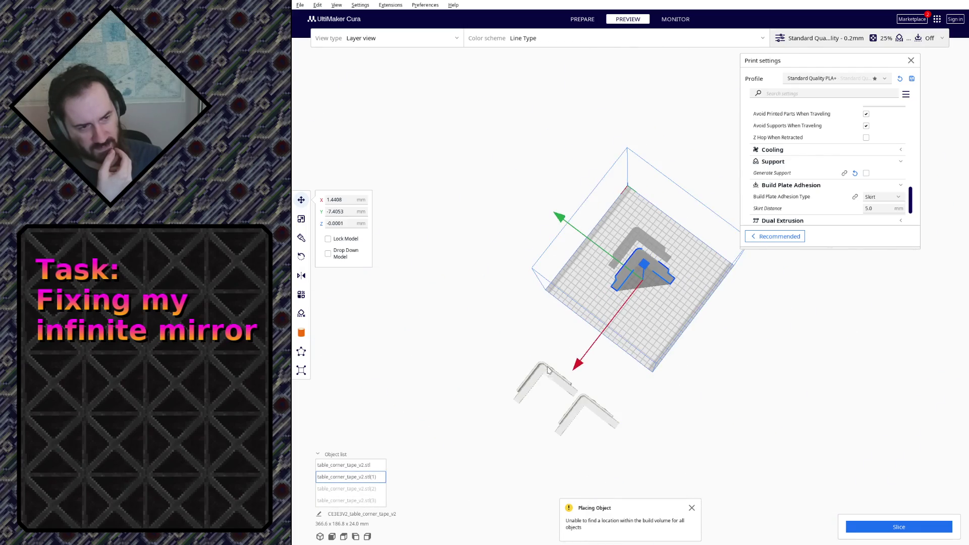
pyautogui.scroll(3, 549, 369)
pyautogui.moveTo(530, 405)
pyautogui.mouseDown()
pyautogui.moveTo(670, 345)
pyautogui.moveTo(687, 307)
pyautogui.mouseUp()
pyautogui.click(606, 460)
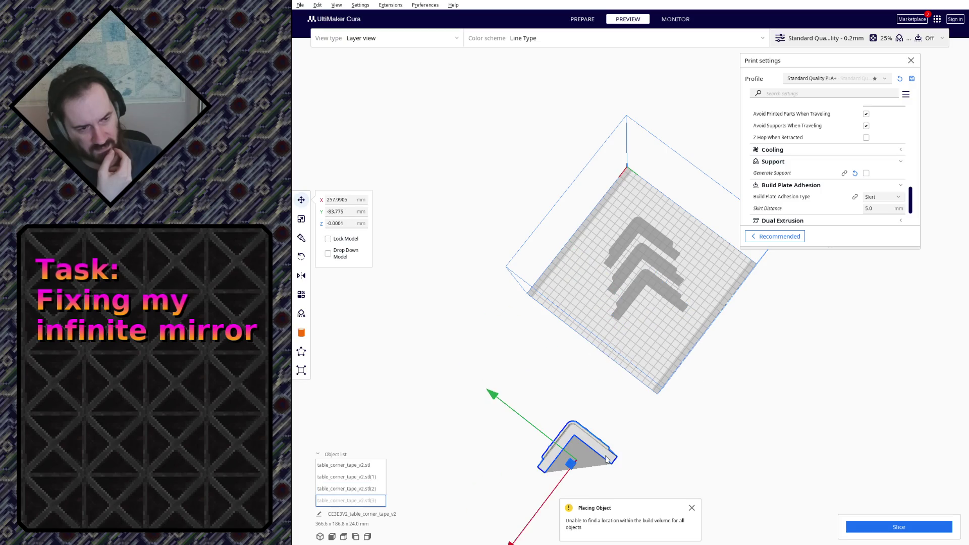
pyautogui.moveTo(606, 460); pyautogui.dragTo(651, 326)
pyautogui.moveTo(651, 327)
pyautogui.mouseDown(button='right')
pyautogui.moveTo(714, 239)
pyautogui.moveTo(638, 244)
pyautogui.mouseUp(button='right')
pyautogui.scroll(2, 639, 245)
# Select the L-shaped copies and slide them along X into an evenly spaced nested row.
pyautogui.keyDown('ctrl'); pyautogui.click(639, 245); pyautogui.keyUp('ctrl')
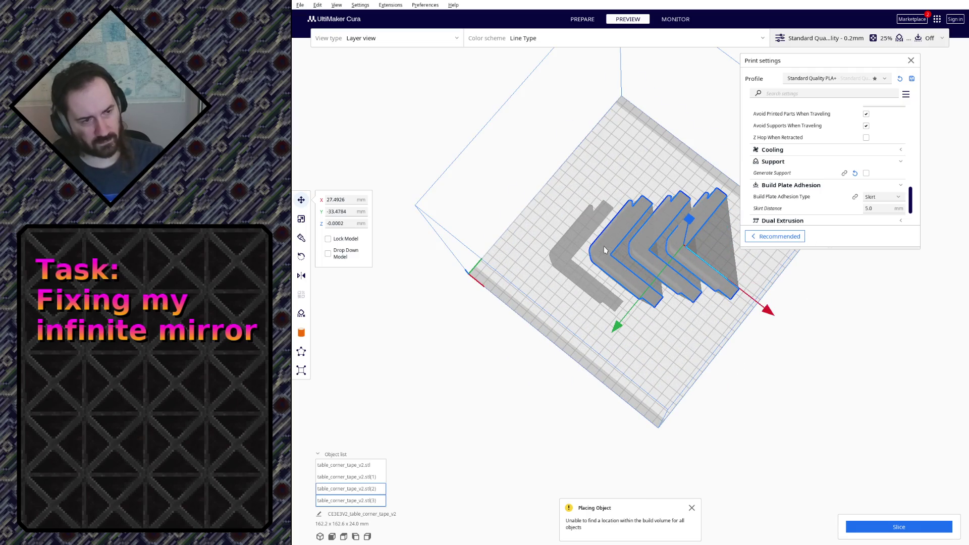
pyautogui.keyDown('ctrl'); pyautogui.click(555, 254); pyautogui.keyUp('ctrl')
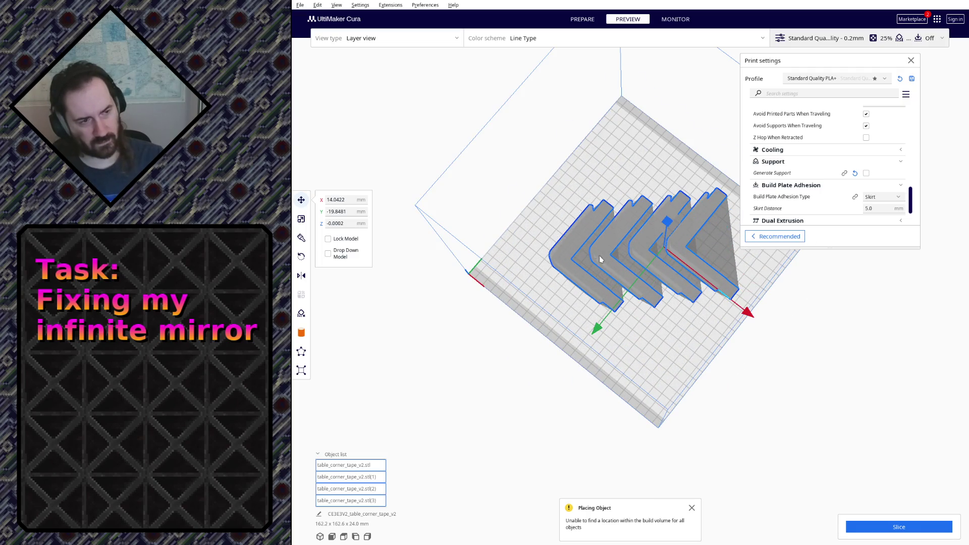
pyautogui.click(665, 251)
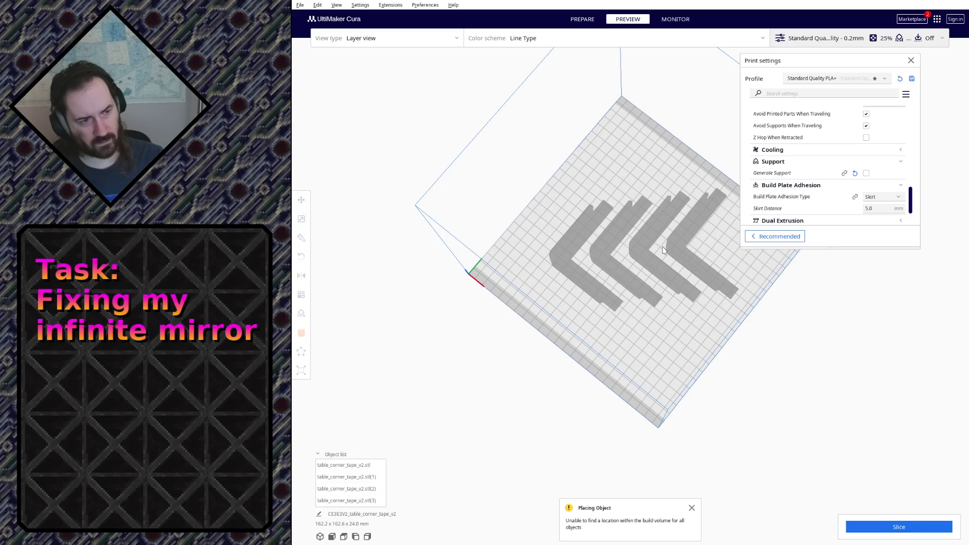
pyautogui.click(590, 260)
pyautogui.keyDown('ctrl'); pyautogui.click(633, 290); pyautogui.keyUp('ctrl')
pyautogui.keyDown('ctrl'); pyautogui.click(678, 280); pyautogui.keyUp('ctrl')
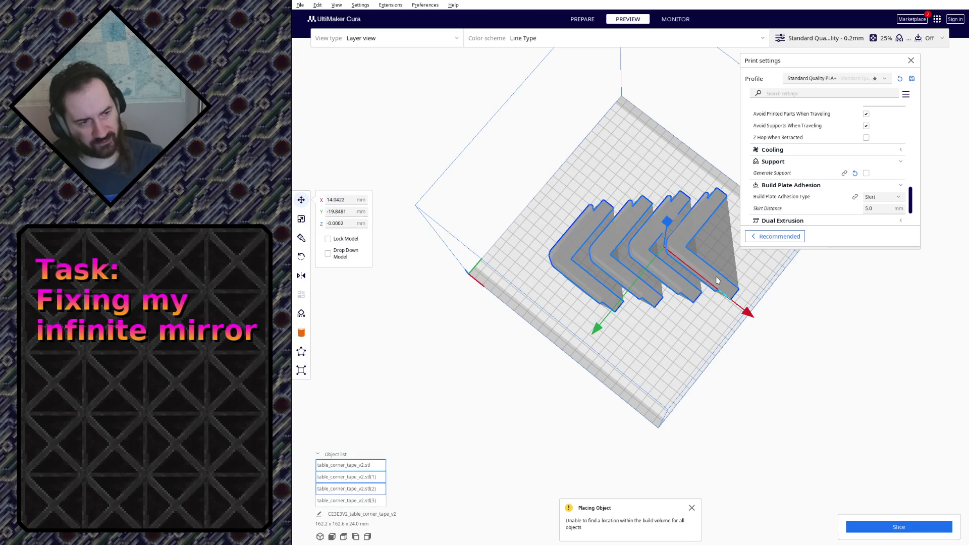
pyautogui.moveTo(599, 331); pyautogui.dragTo(584, 341)
pyautogui.moveTo(741, 325); pyautogui.dragTo(712, 321)
pyautogui.moveTo(575, 337); pyautogui.dragTo(580, 356)
# Deselect the copies and slice all four holders together, estimating 8 hours 25 minutes and 58 g.
pyautogui.click(682, 363)
pyautogui.moveTo(682, 363)
pyautogui.mouseDown(button='right')
pyautogui.moveTo(697, 335)
pyautogui.moveTo(803, 455)
pyautogui.mouseUp(button='right')
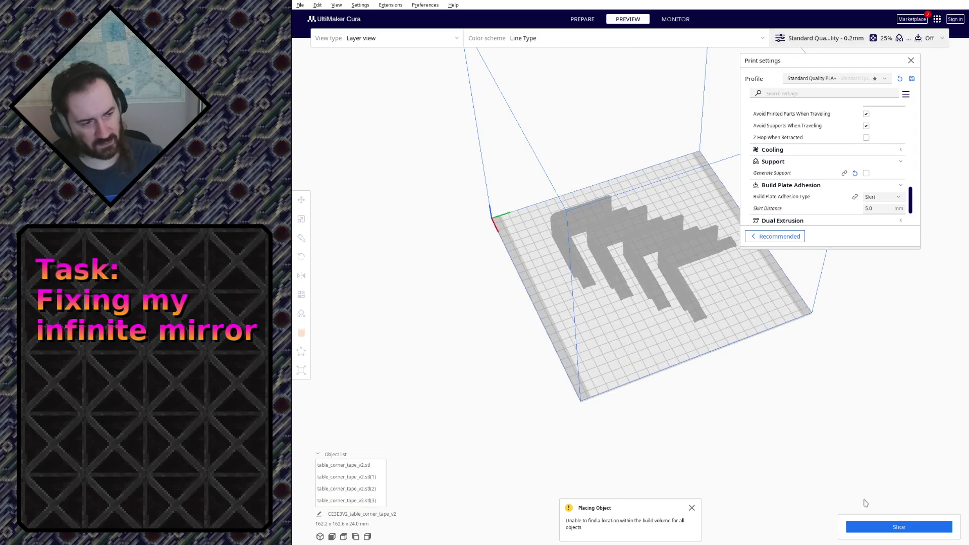
pyautogui.click(868, 528)
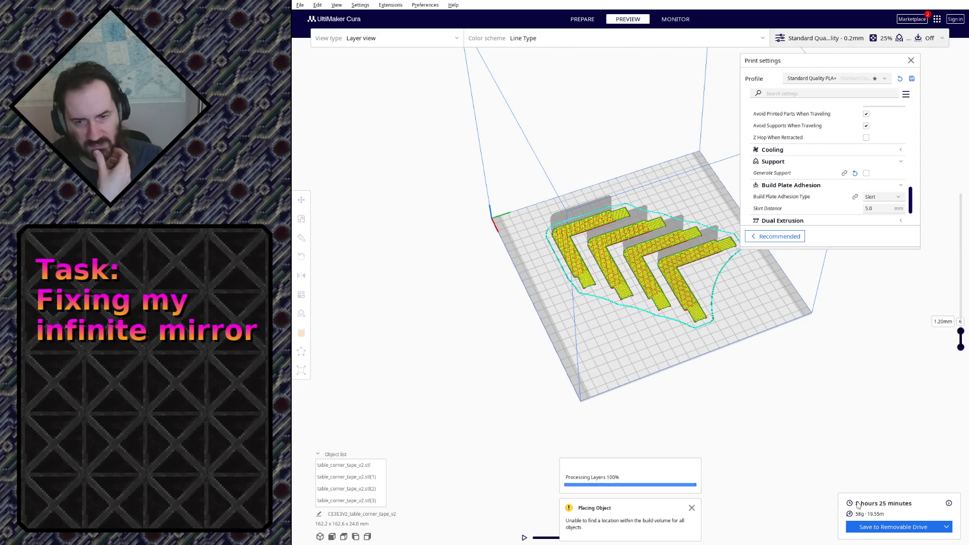
# Inspect the four-holder slice at the top layer and the first layer with its skirt and corner tabs.
pyautogui.moveTo(803, 440)
pyautogui.mouseDown(button='right')
pyautogui.moveTo(665, 321)
pyautogui.moveTo(504, 231)
pyautogui.moveTo(504, 244)
pyautogui.moveTo(589, 260)
pyautogui.moveTo(666, 249)
pyautogui.mouseUp(button='right')
pyautogui.scroll(5, 621, 303)
pyautogui.scroll(-3, 504, 244)
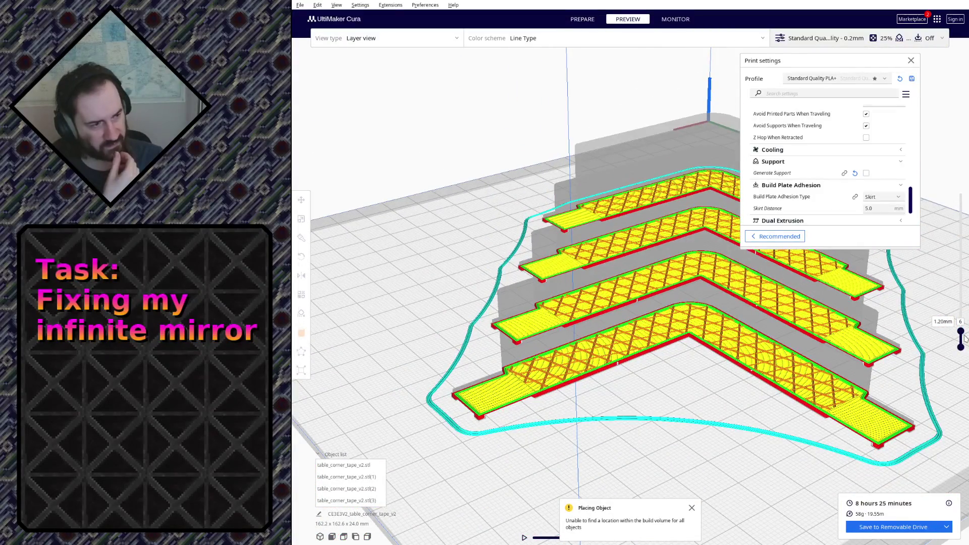
pyautogui.moveTo(962, 338); pyautogui.dragTo(960, 194)
pyautogui.moveTo(635, 311)
pyautogui.mouseDown(button='right')
pyautogui.moveTo(542, 175)
pyautogui.moveTo(472, 211)
pyautogui.moveTo(553, 186)
pyautogui.moveTo(758, 325)
pyautogui.moveTo(597, 282)
pyautogui.mouseUp(button='right')
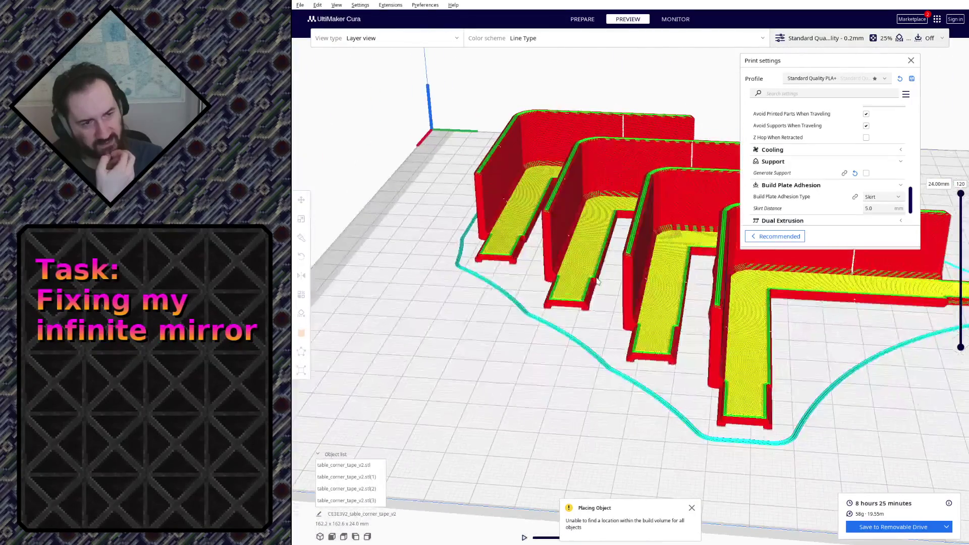
pyautogui.moveTo(961, 194); pyautogui.dragTo(961, 332)
pyautogui.scroll(5, 571, 340)
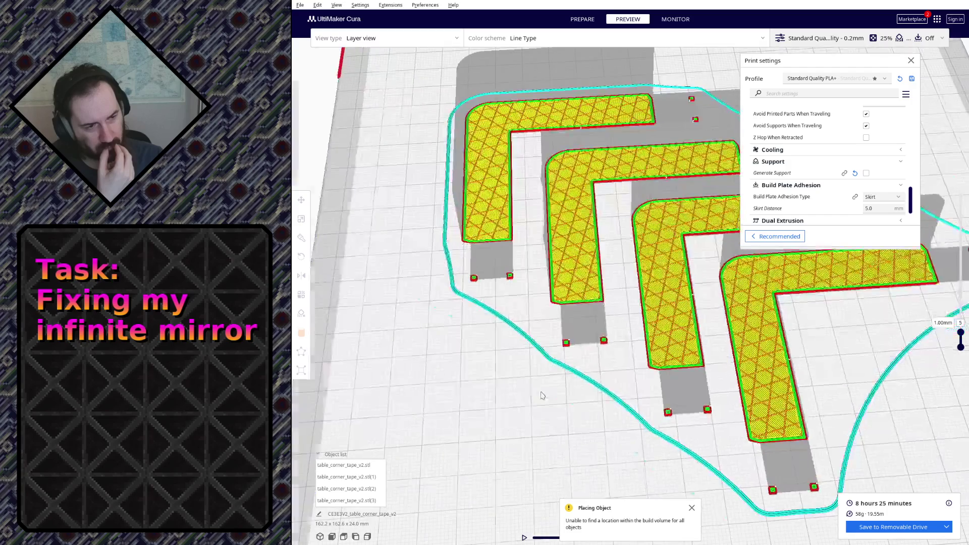
pyautogui.moveTo(545, 394)
pyautogui.mouseDown(button='right')
pyautogui.moveTo(610, 346)
pyautogui.moveTo(609, 325)
pyautogui.moveTo(530, 358)
pyautogui.mouseUp(button='right')
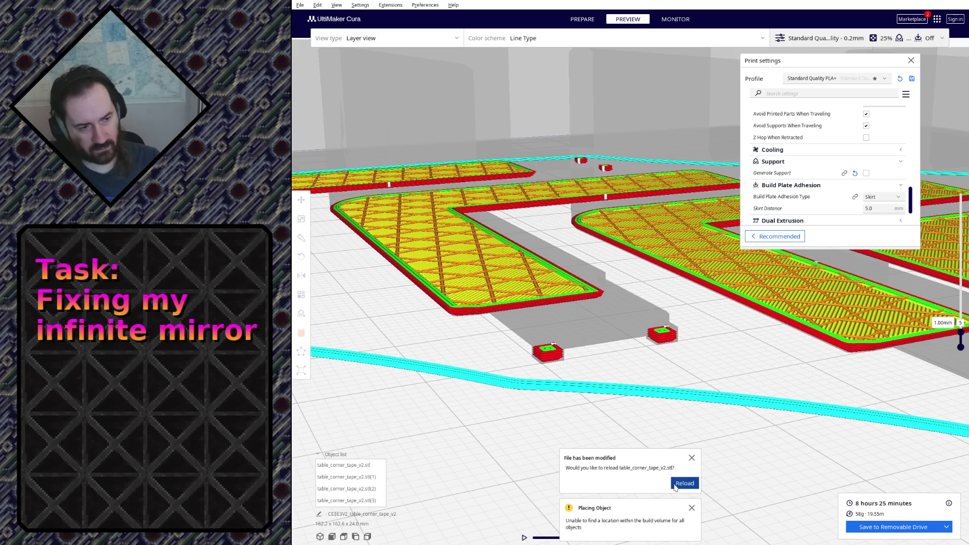
# Reload the modified holder model and reslice, dismissing the placement warning; estimate 8 hours 26 minutes.
pyautogui.click(685, 484)
pyautogui.click(910, 523)
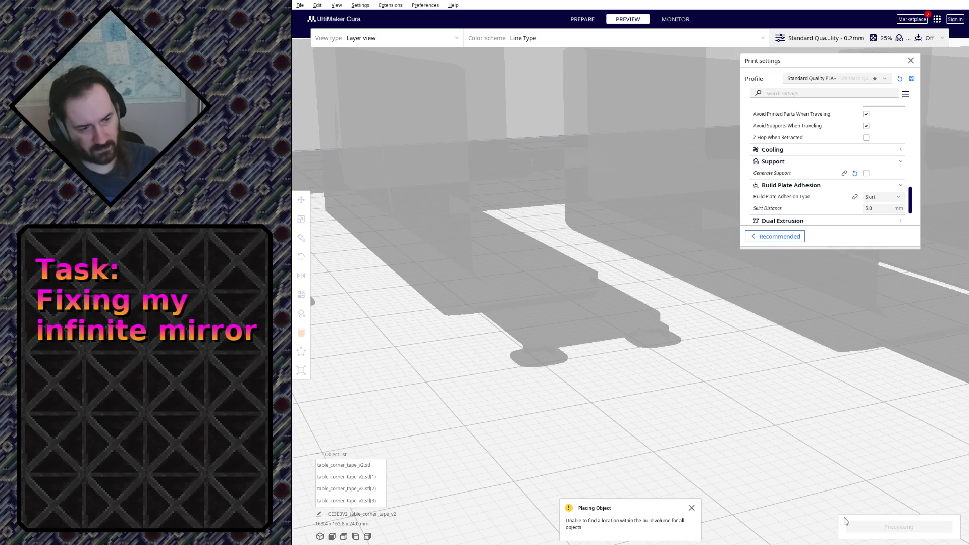
pyautogui.click(692, 510)
pyautogui.scroll(-5, 689, 367)
pyautogui.scroll(3, 690, 367)
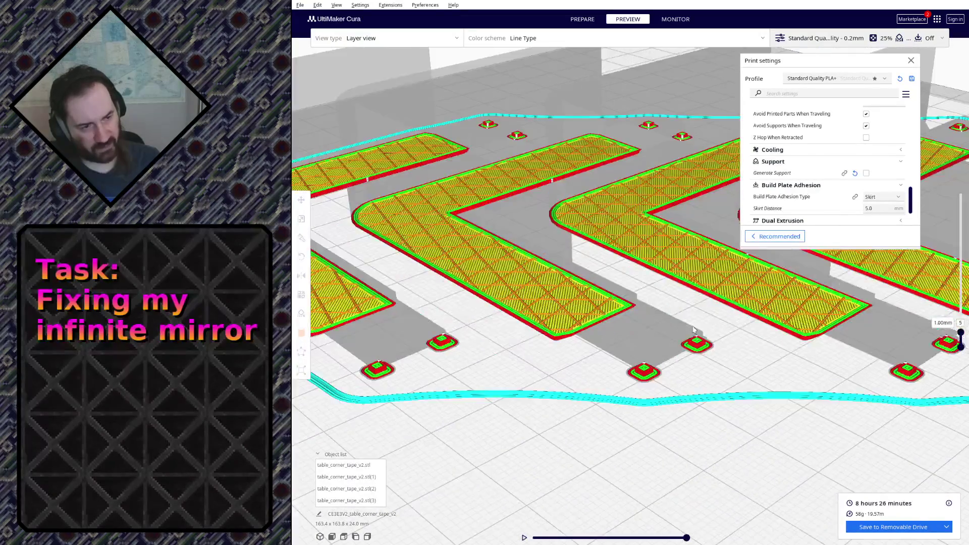
pyautogui.scroll(3, 689, 379)
pyautogui.scroll(3, 688, 401)
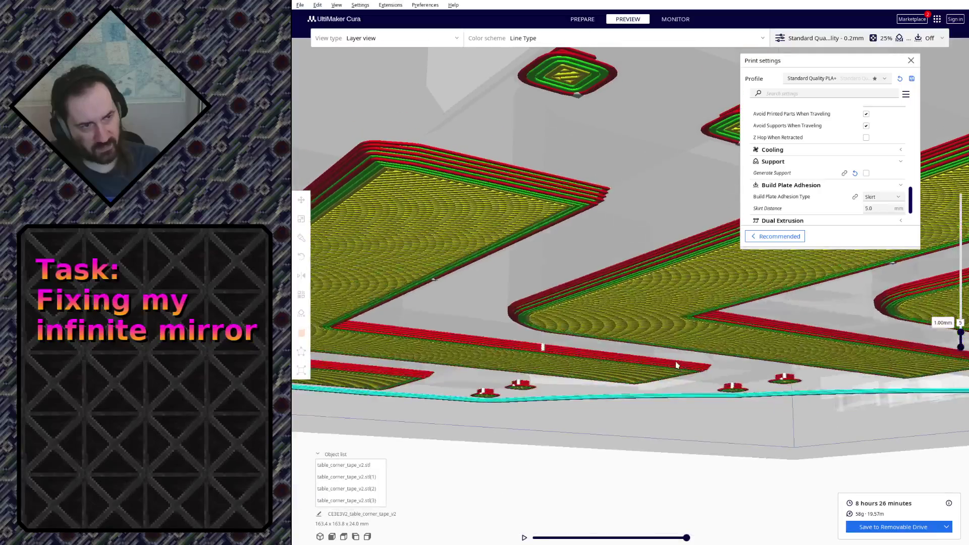
# View the larger stacked tabs from the side and preview up to layer 28 at 5.60 mm.
pyautogui.moveTo(687, 406)
pyautogui.mouseDown(button='right')
pyautogui.moveTo(674, 395)
pyautogui.moveTo(689, 414)
pyautogui.mouseUp(button='right')
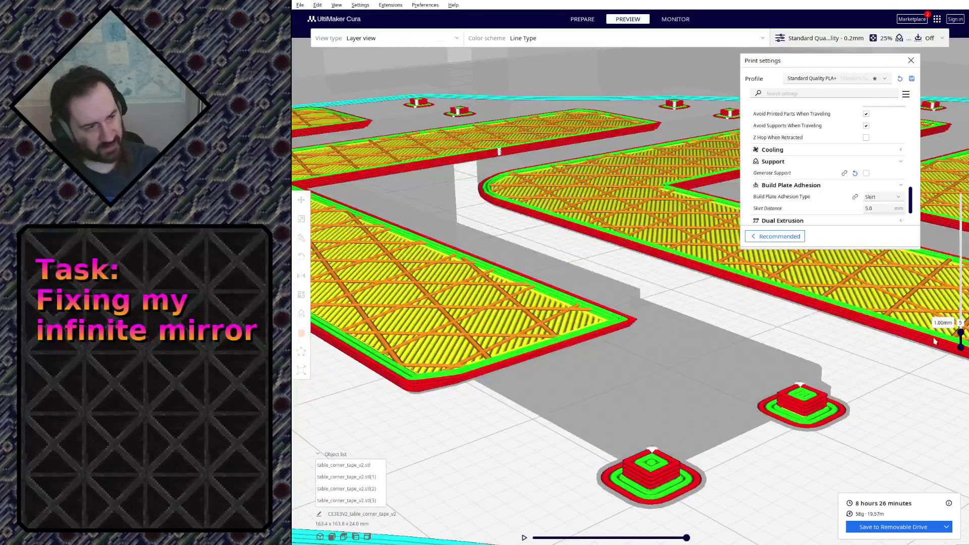
pyautogui.moveTo(961, 336); pyautogui.dragTo(961, 303)
pyautogui.moveTo(833, 380)
pyautogui.mouseDown(button='right')
pyautogui.moveTo(791, 341)
pyautogui.moveTo(820, 380)
pyautogui.mouseUp(button='right')
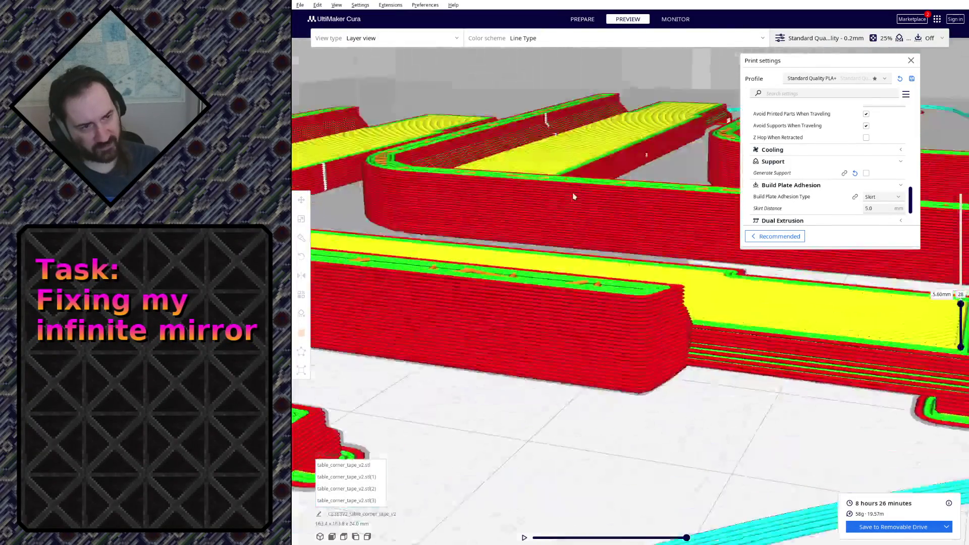
pyautogui.scroll(-3, 820, 380)
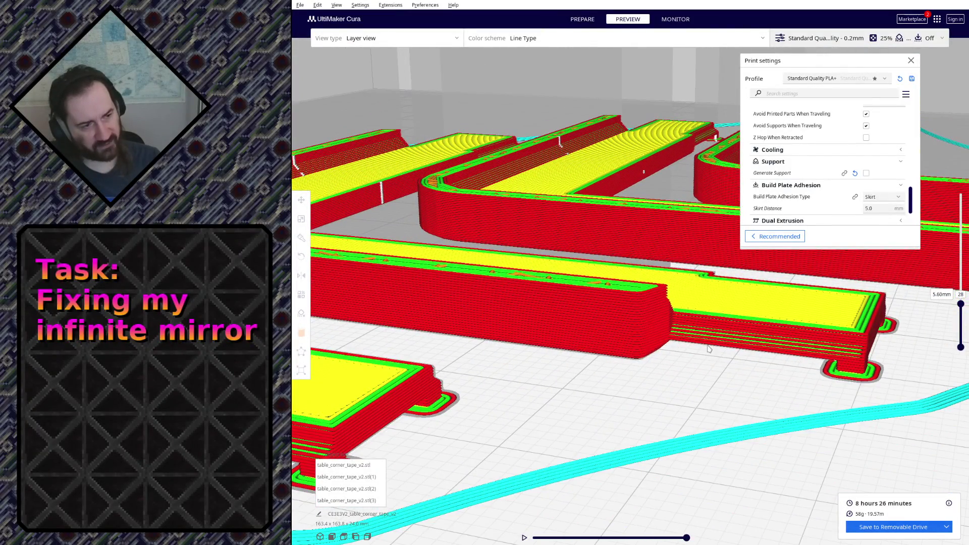
pyautogui.scroll(-1, 521, 346)
pyautogui.moveTo(521, 346)
pyautogui.mouseDown(button='right')
pyautogui.moveTo(599, 288)
pyautogui.moveTo(530, 303)
pyautogui.moveTo(517, 326)
pyautogui.moveTo(586, 283)
pyautogui.moveTo(578, 350)
pyautogui.mouseUp(button='right')
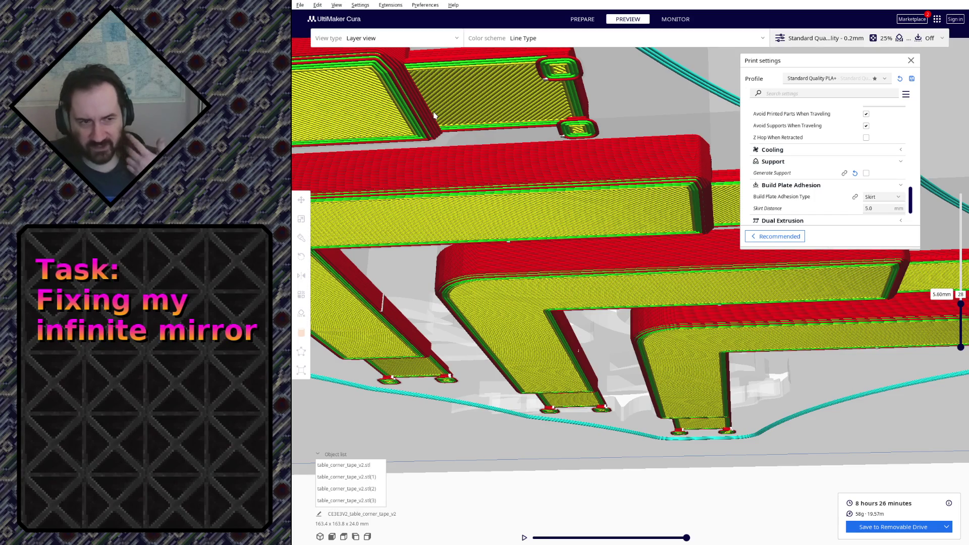
pyautogui.moveTo(632, 180)
pyautogui.mouseDown(button='right')
pyautogui.moveTo(539, 274)
pyautogui.moveTo(519, 194)
pyautogui.moveTo(583, 222)
pyautogui.mouseUp(button='right')
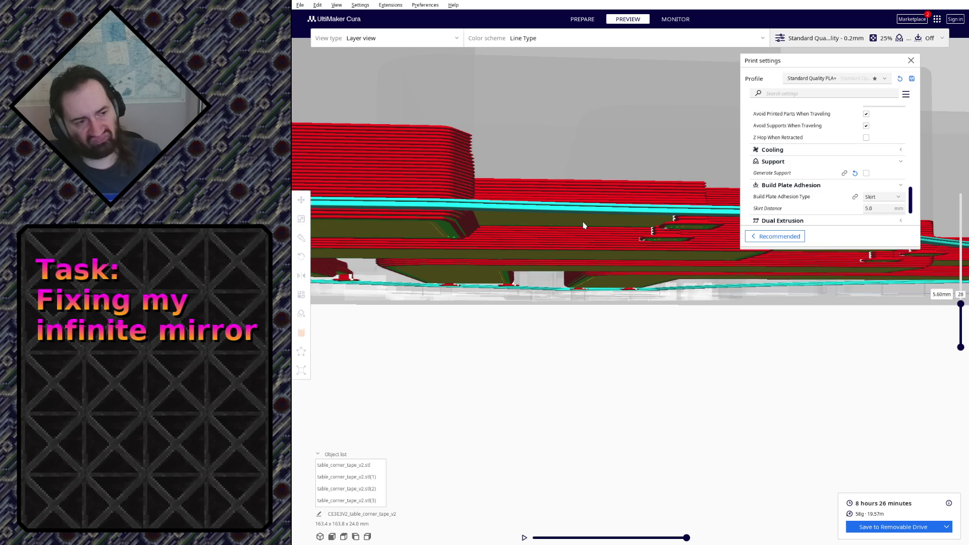
pyautogui.moveTo(584, 224); pyautogui.dragTo(564, 205, button='right')
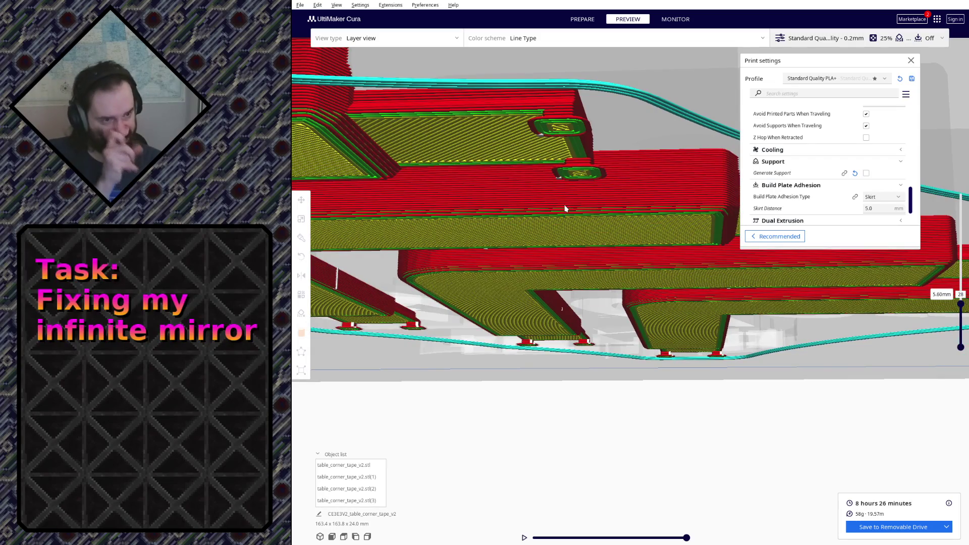
pyautogui.scroll(-3, 565, 208)
pyautogui.scroll(-3, 554, 211)
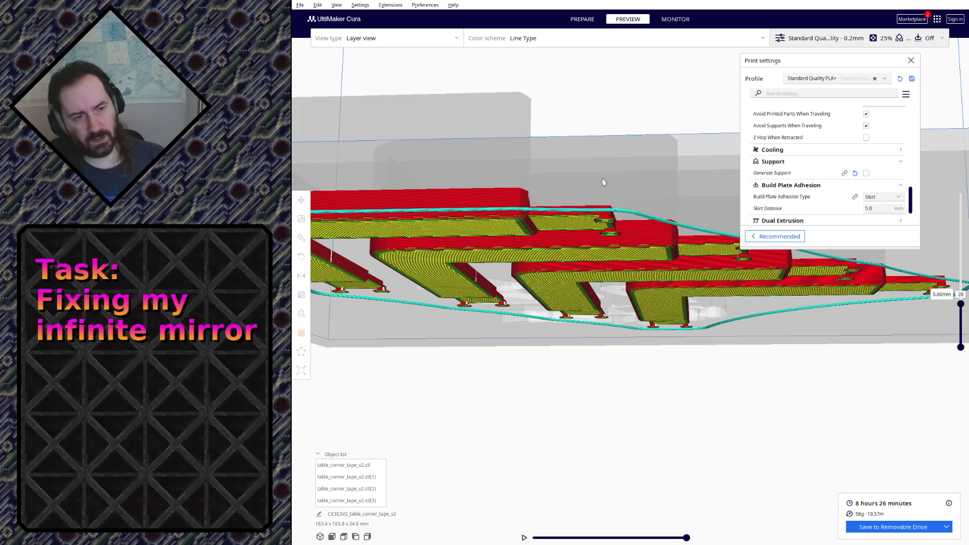
pyautogui.moveTo(607, 178); pyautogui.dragTo(543, 307, button='right')
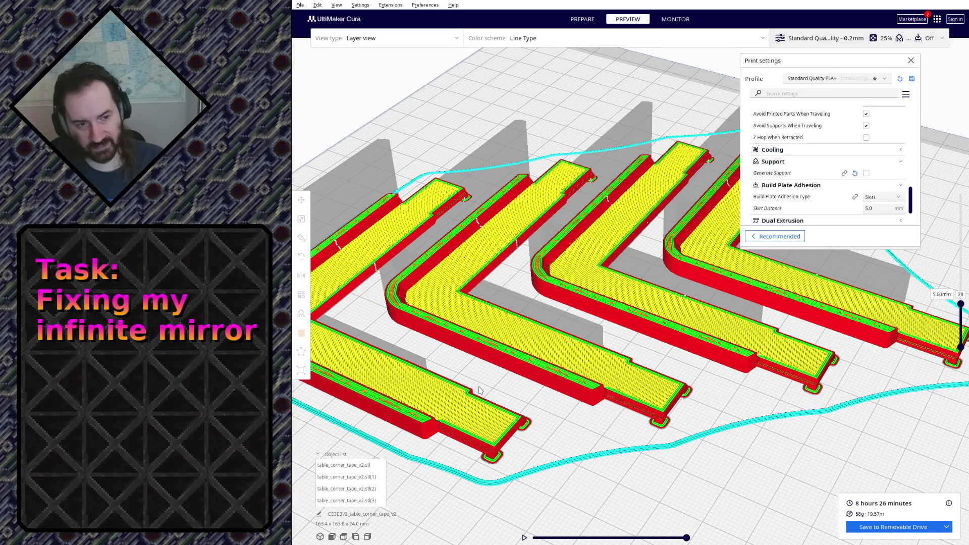
pyautogui.hotkey('ctrl', 's')
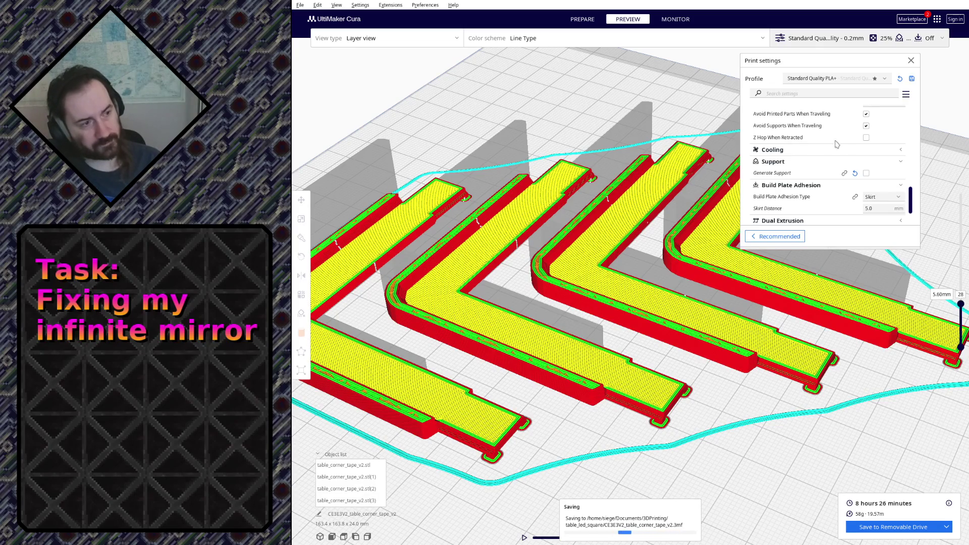
pyautogui.moveTo(910, 198)
pyautogui.mouseDown()
pyautogui.moveTo(911, 108)
pyautogui.moveTo(913, 164)
pyautogui.mouseUp()
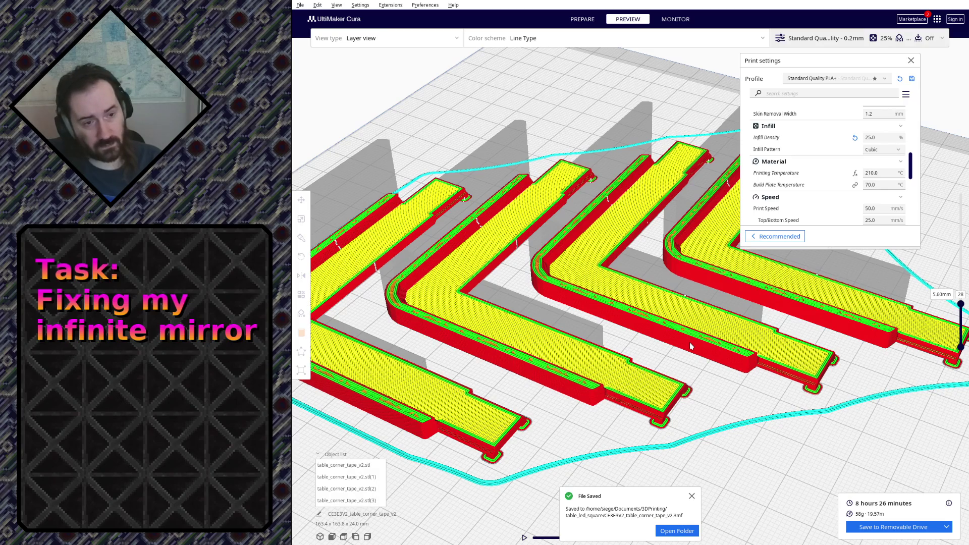
pyautogui.scroll(5, 690, 343)
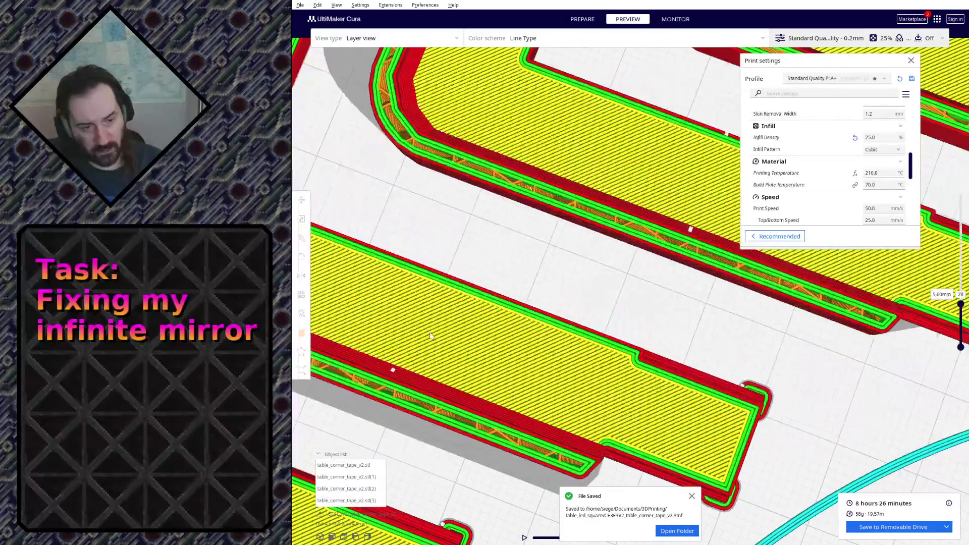
pyautogui.moveTo(431, 336); pyautogui.dragTo(420, 313, button='right')
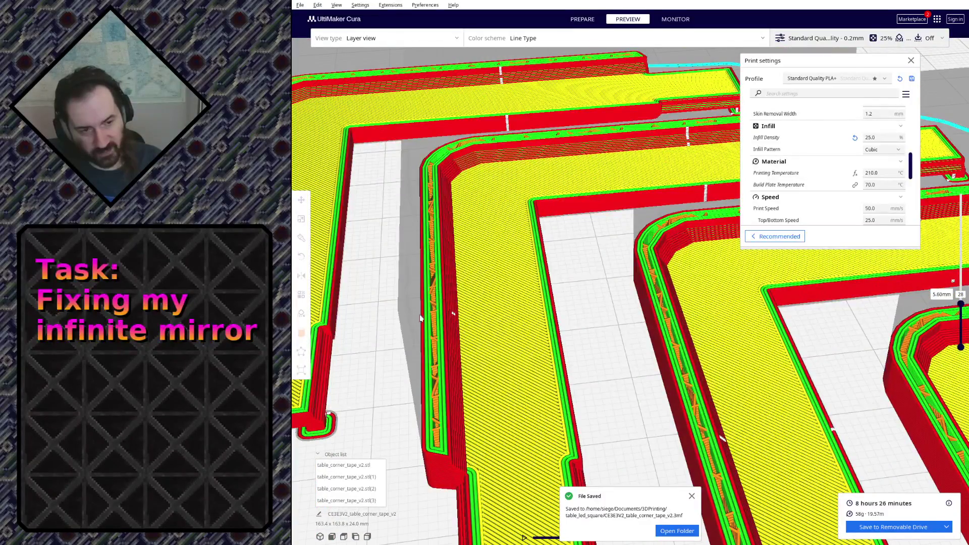
pyautogui.moveTo(435, 379); pyautogui.dragTo(758, 227, button='right')
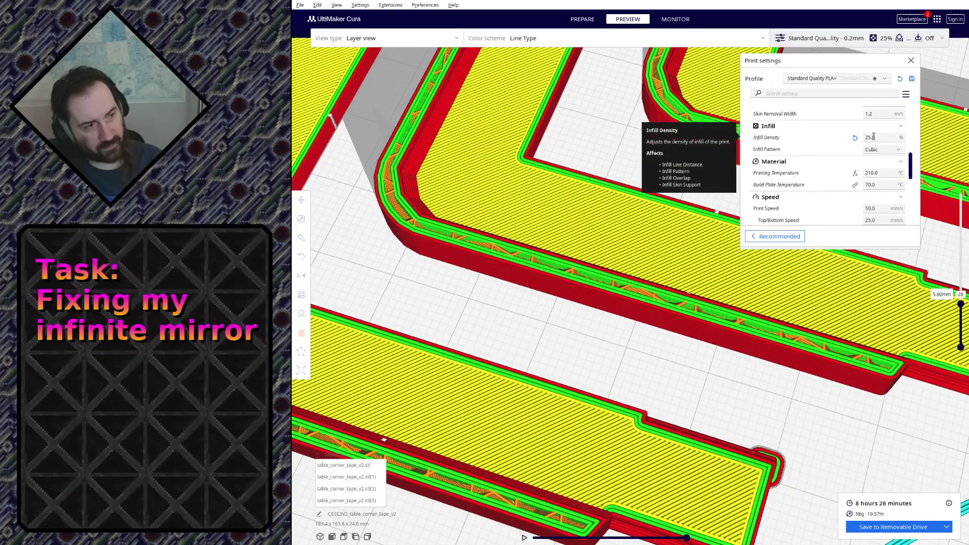
pyautogui.moveTo(728, 257)
pyautogui.mouseDown(button='right')
pyautogui.moveTo(645, 300)
pyautogui.moveTo(494, 268)
pyautogui.moveTo(515, 365)
pyautogui.moveTo(531, 356)
pyautogui.moveTo(578, 377)
pyautogui.moveTo(567, 390)
pyautogui.mouseUp(button='right')
pyautogui.scroll(-5, 530, 357)
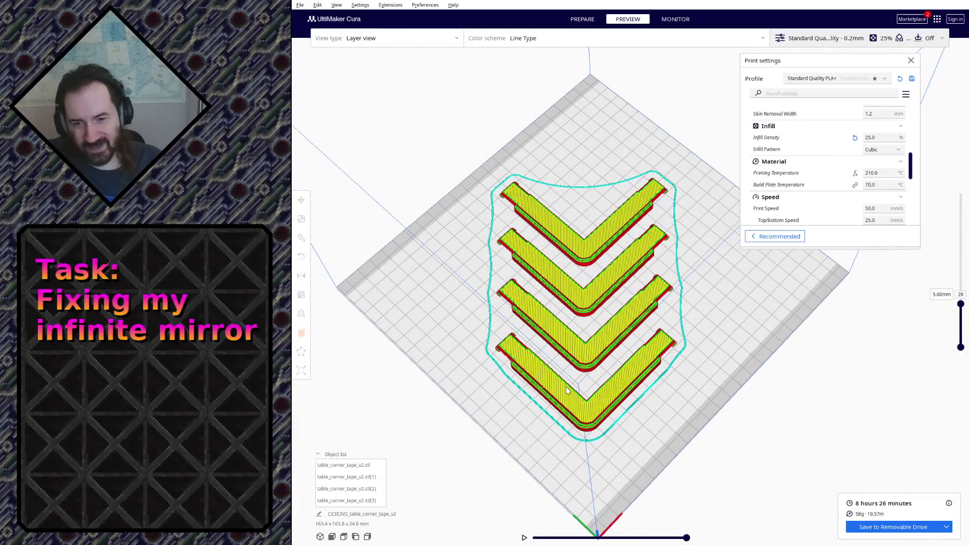